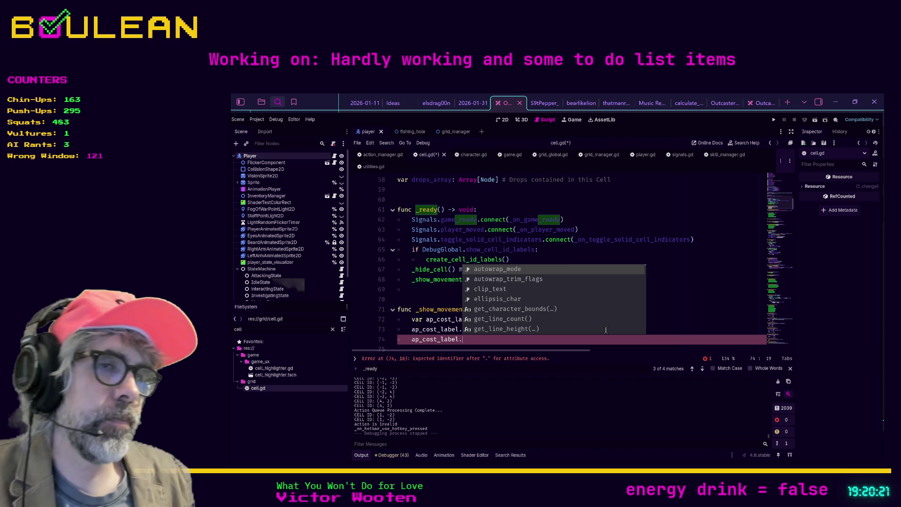
# Step: Change line 74 to self.add_child(ap_cost_label), then save cell.gd and run the game
pyautogui.write('add')
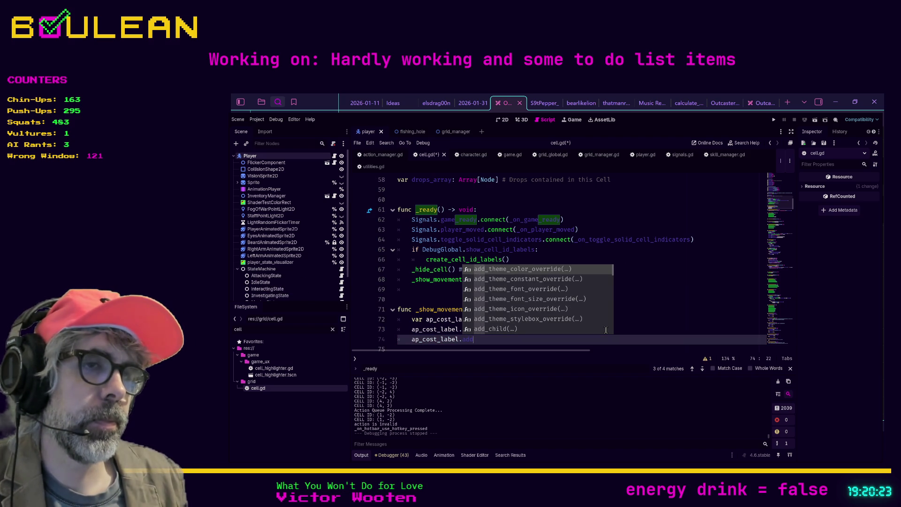
pyautogui.press('Down')
pyautogui.press('Down')
pyautogui.press('Down')
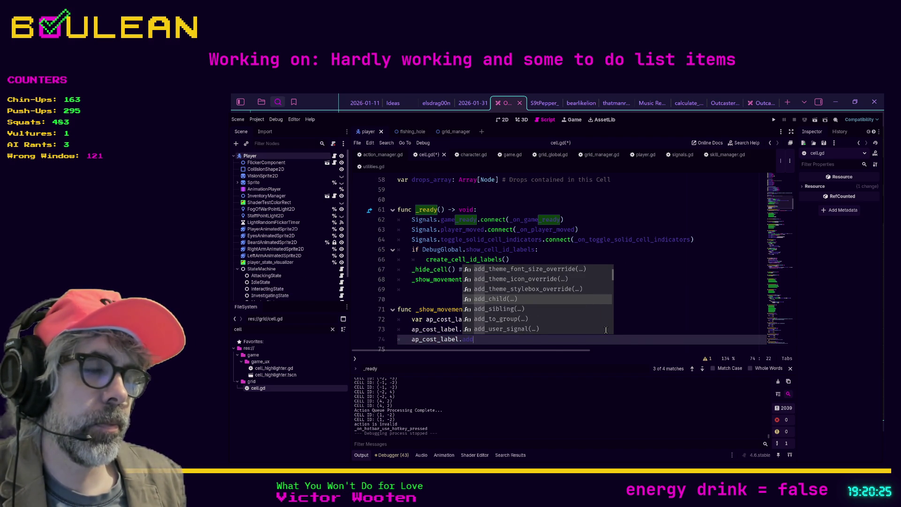
pyautogui.press('Return')
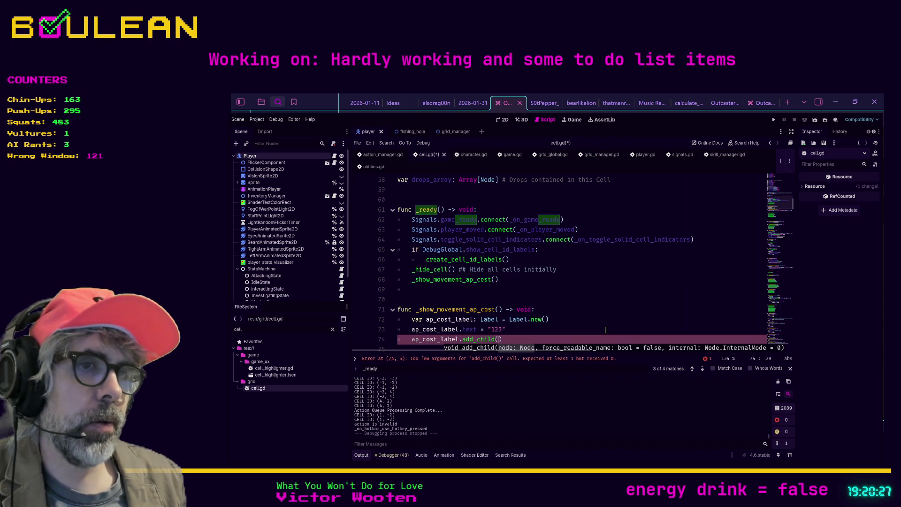
pyautogui.hotkey('shift', 'Home')
pyautogui.write('se')
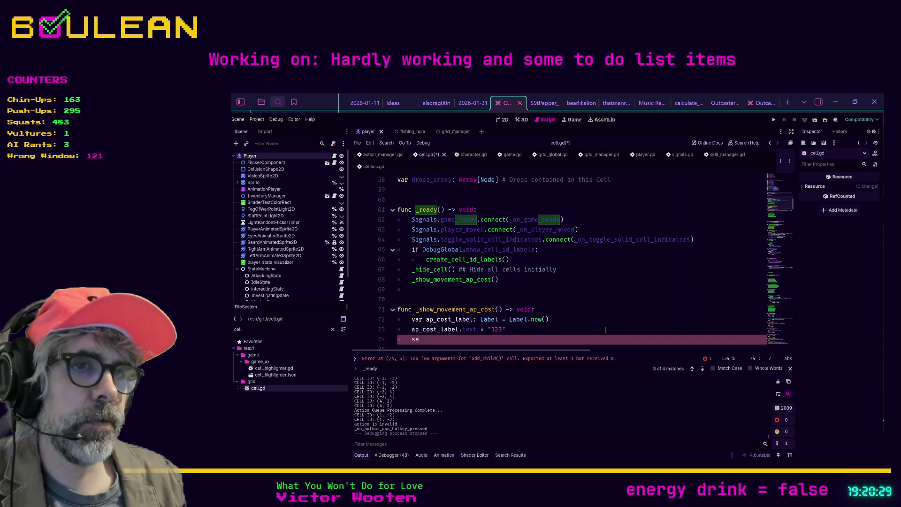
pyautogui.write('lf.add_child')
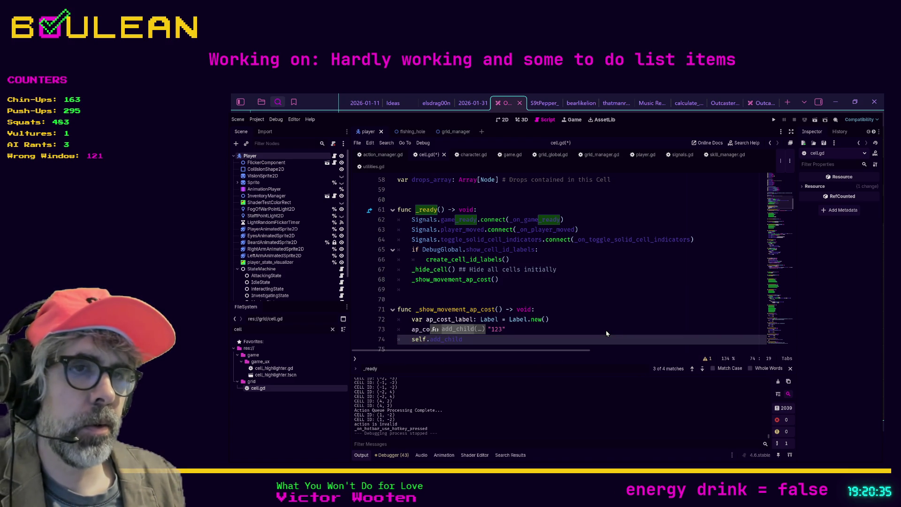
pyautogui.write('(ap')
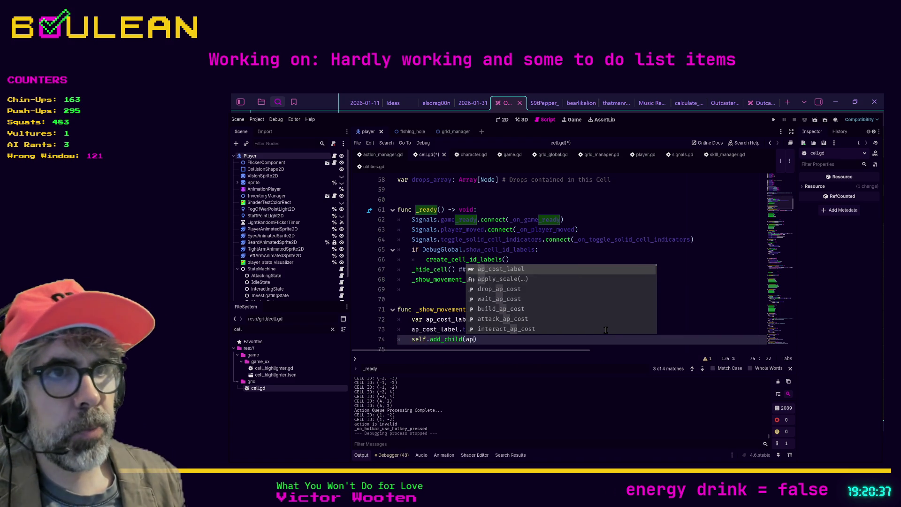
pyautogui.press('Return')
pyautogui.hotkey('ctrl', 's')
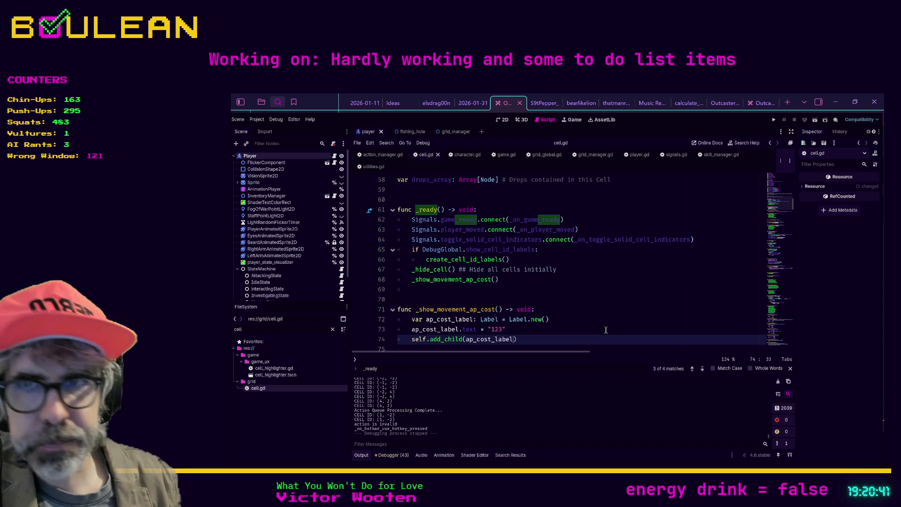
pyautogui.press('F5')
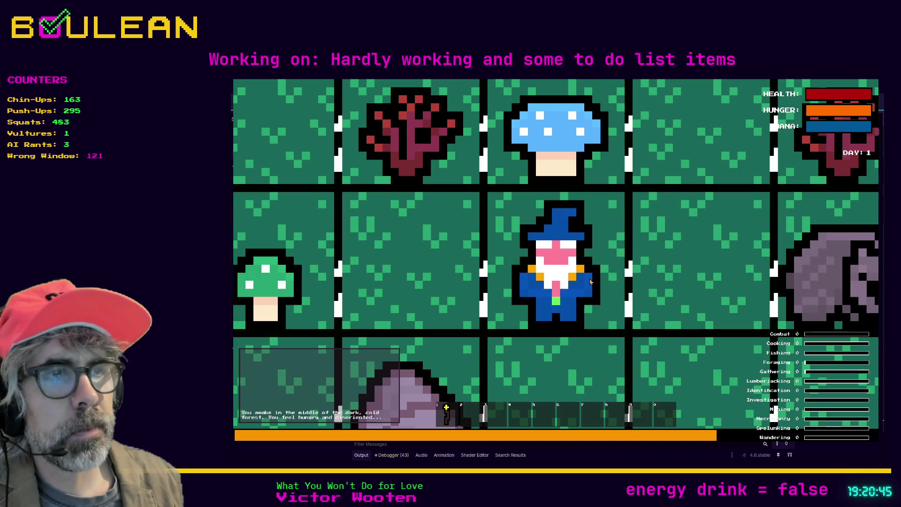
# Step: Zoom out to confirm the cost numbers, stop the game, and begin an ap_cost_label line after line 73
pyautogui.scroll(-3, 591, 282)
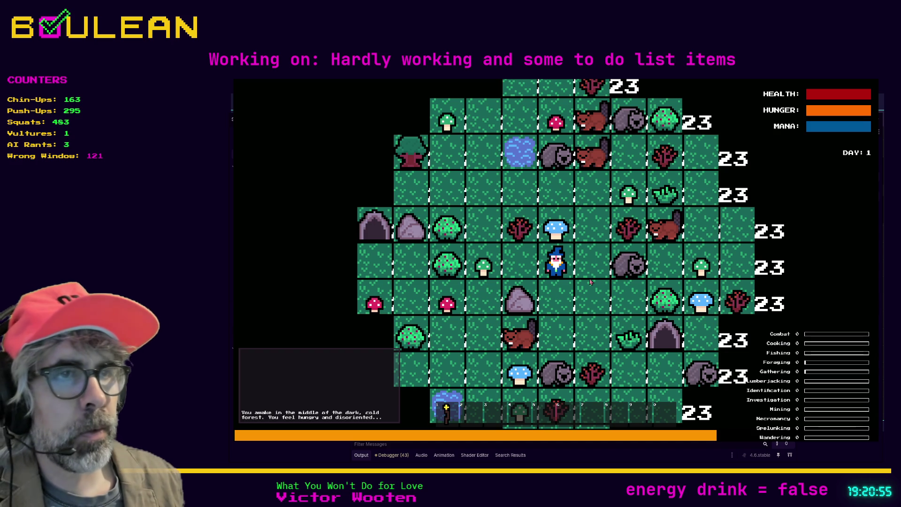
pyautogui.press('Escape')
pyautogui.press('Up')
pyautogui.press('Return')
pyautogui.write('ap_co')
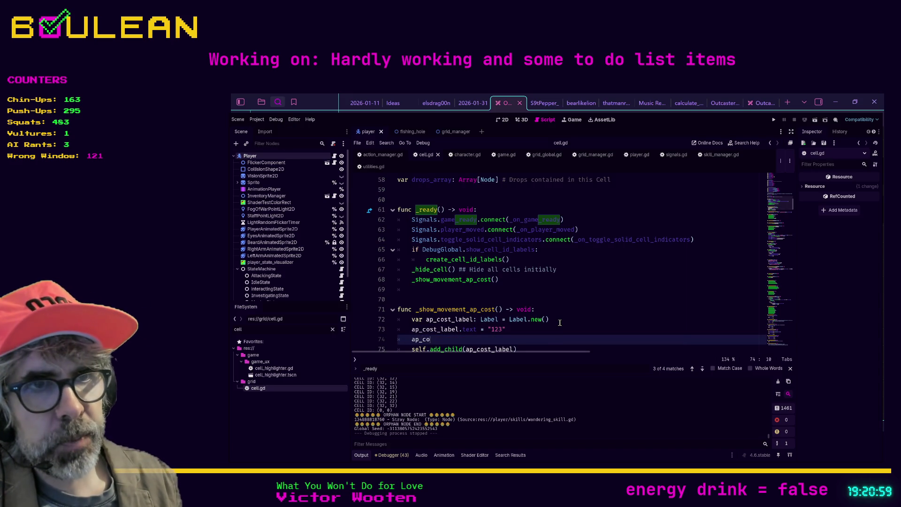
pyautogui.write('st_label.z')
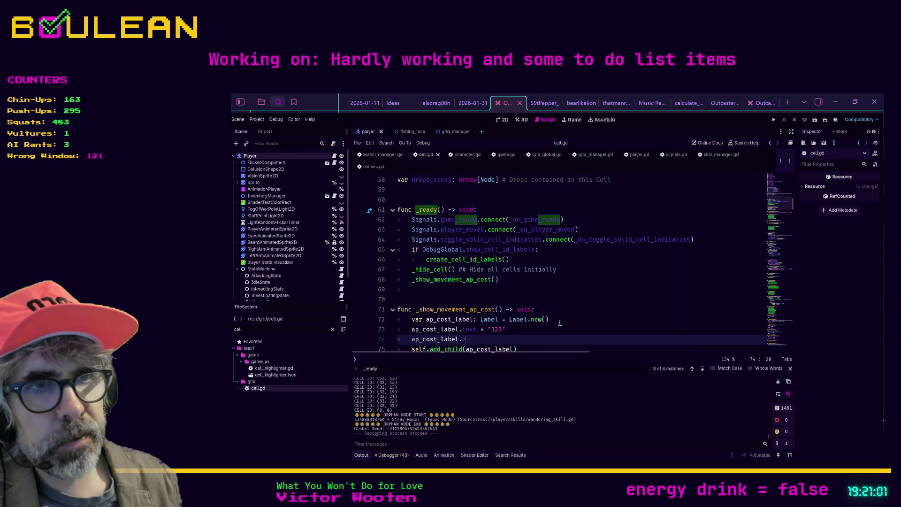
# Step: Set ap_cost_label.z_index = 99, save, and test-run the game
pyautogui.press('Down')
pyautogui.press('Return')
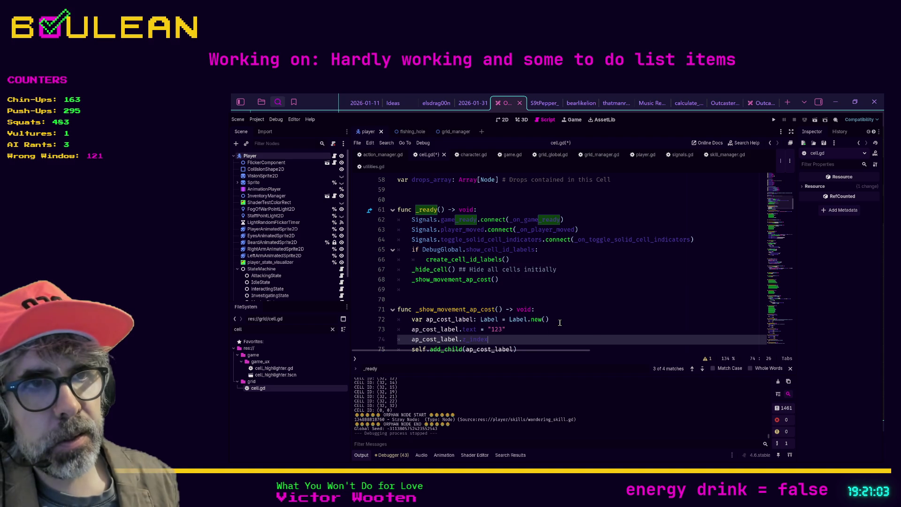
pyautogui.write(' = ')
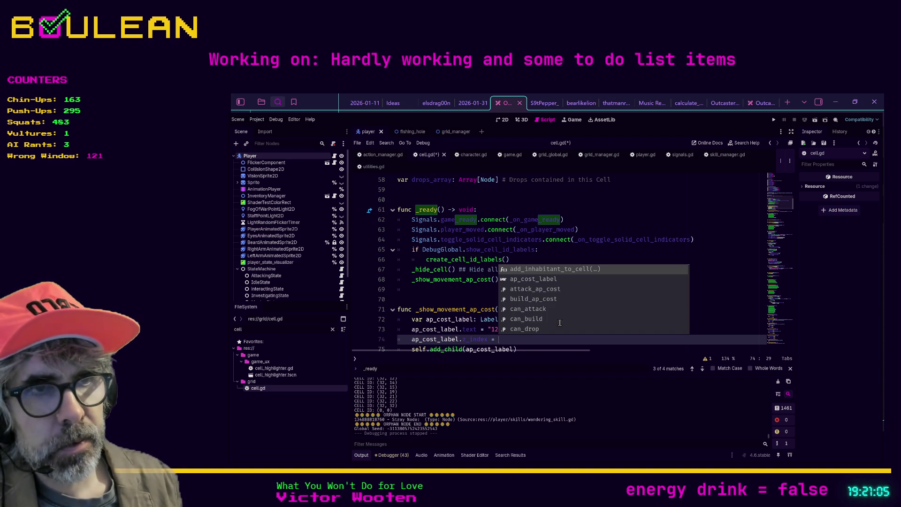
pyautogui.write('99')
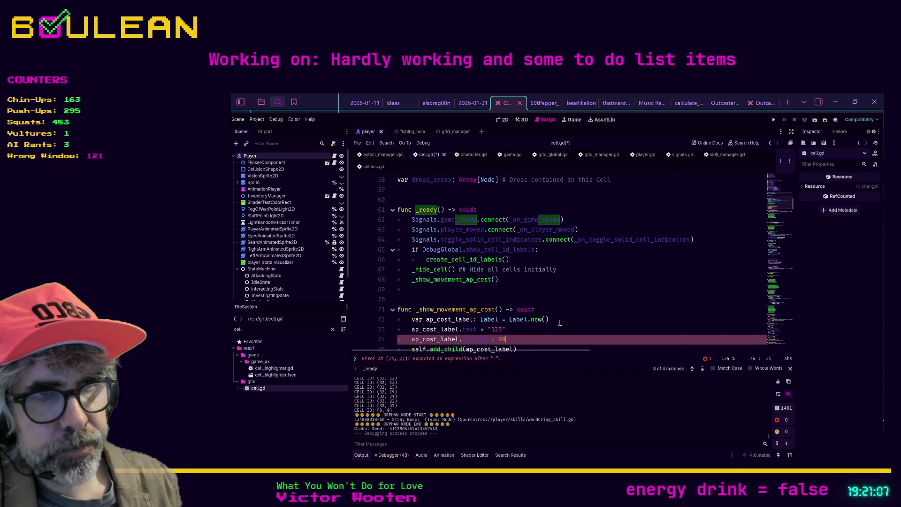
pyautogui.hotkey('ctrl', 's')
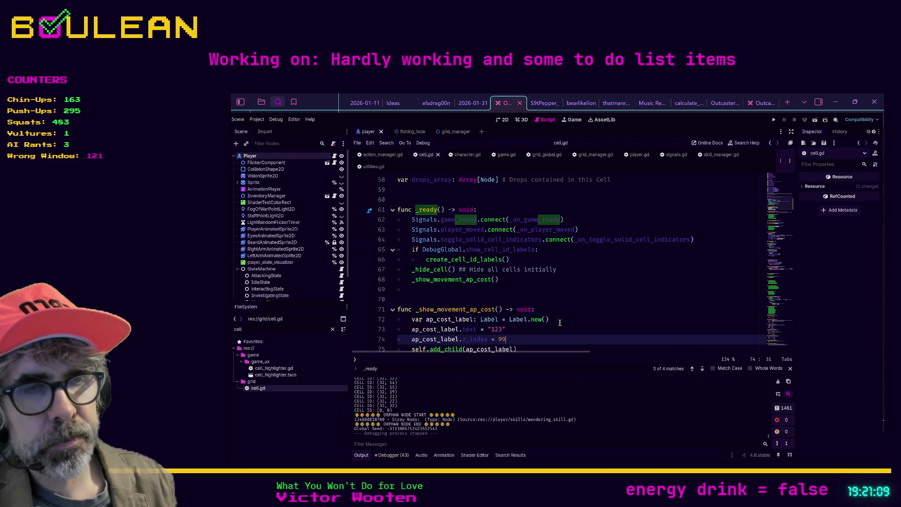
pyautogui.press('F5')
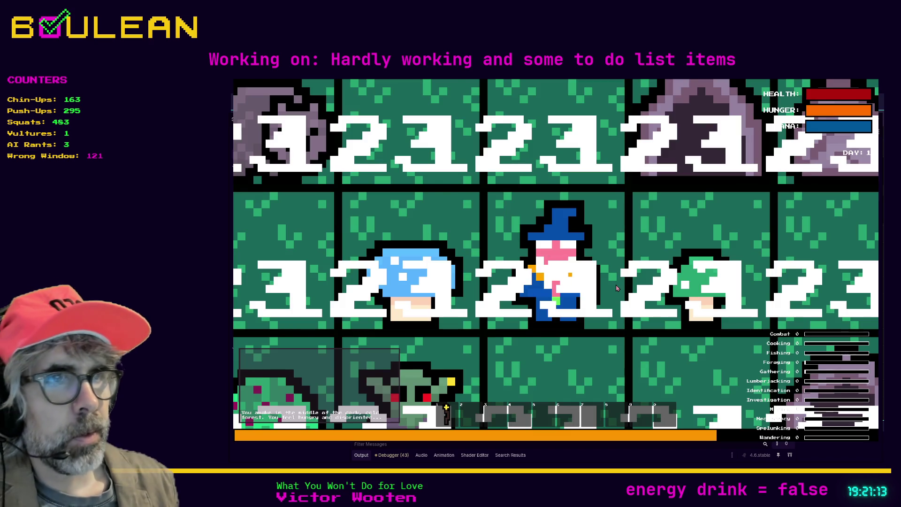
pyautogui.press('F8')
# Step: Add an ap_cost_label.add_theme_font_size_override() call and open its documentation
pyautogui.press('Return')
pyautogui.write('ap_cost_label.fo')
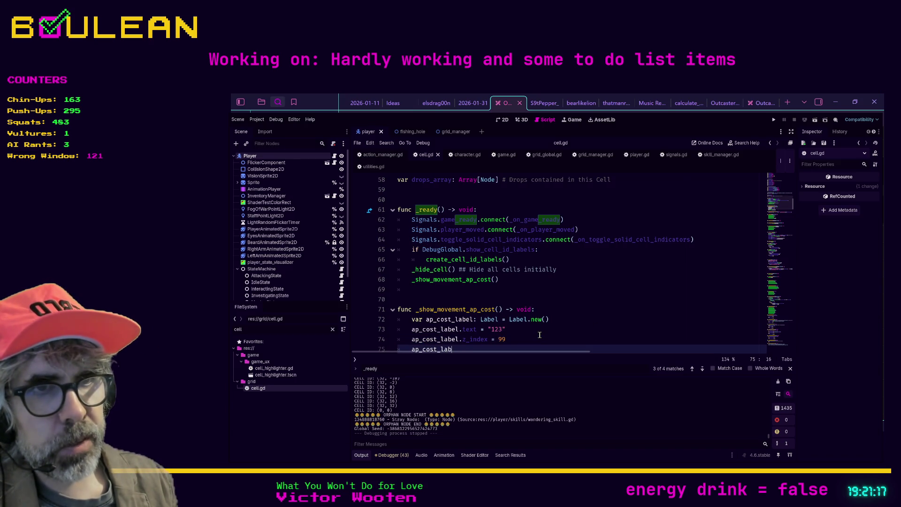
pyautogui.write('n')
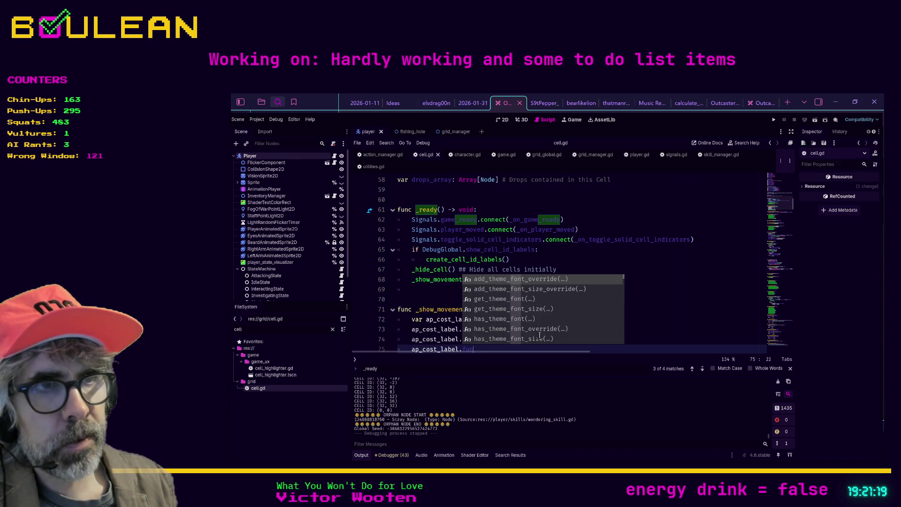
pyautogui.press('Down')
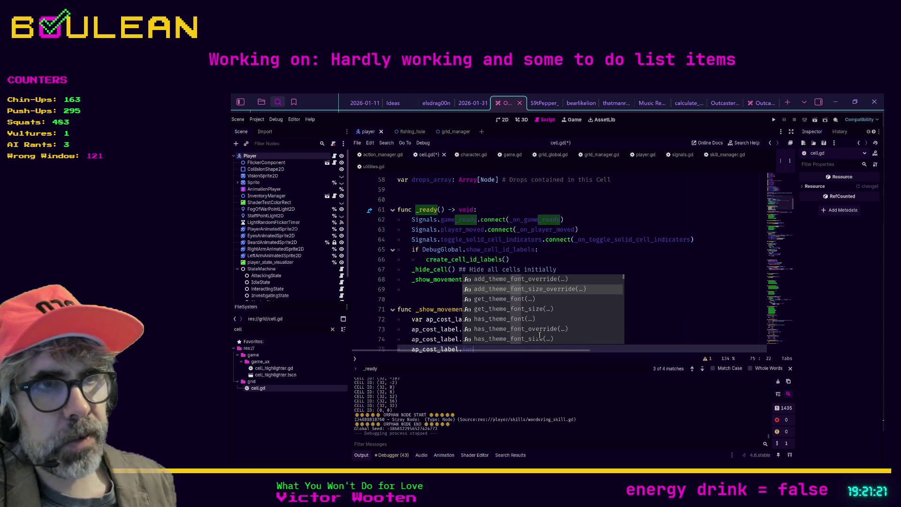
pyautogui.press('Return')
pyautogui.scroll(-1, 596, 306)
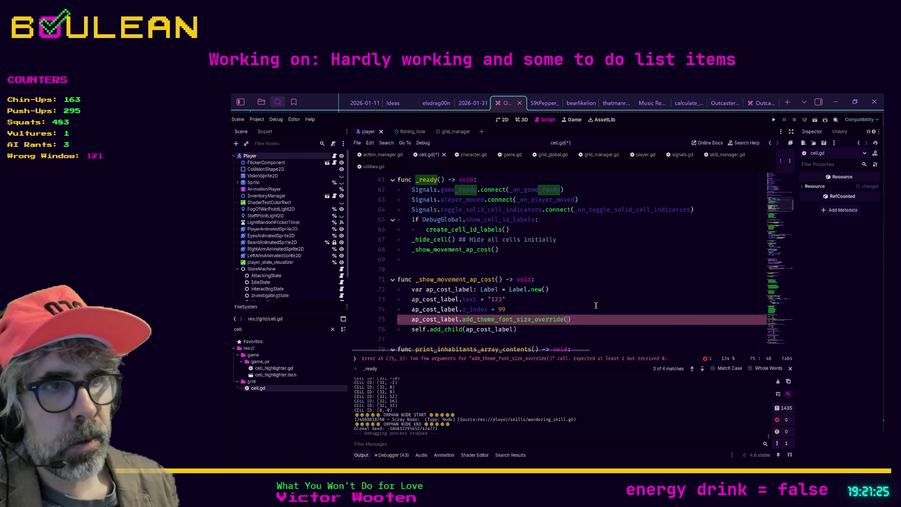
pyautogui.scroll(-1, 596, 305)
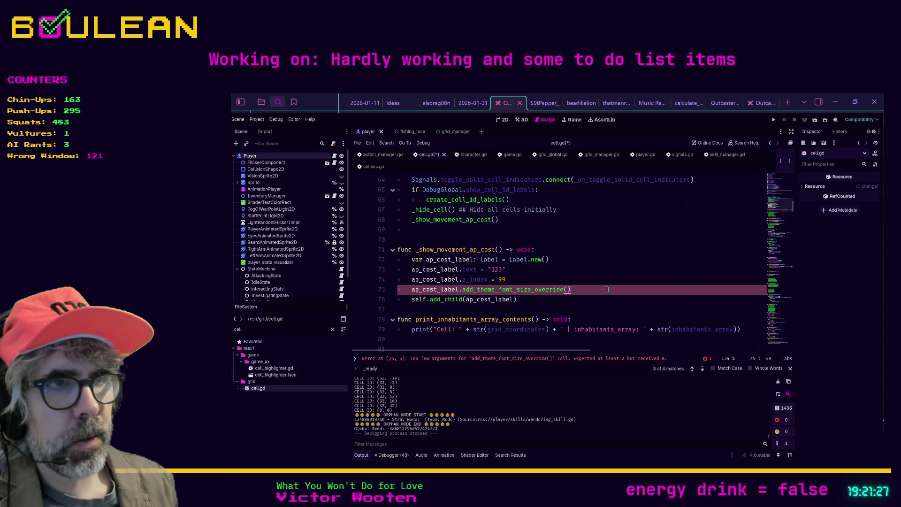
pyautogui.press('BackSpace')
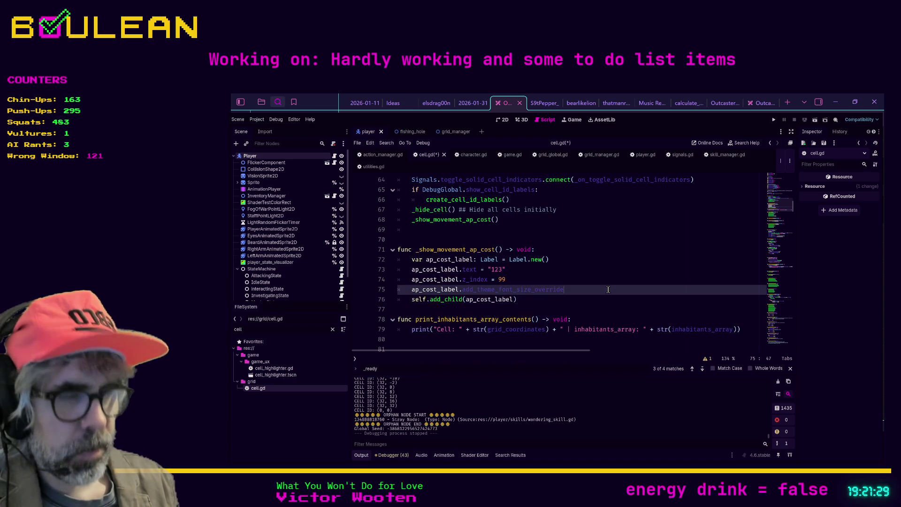
pyautogui.write('(')
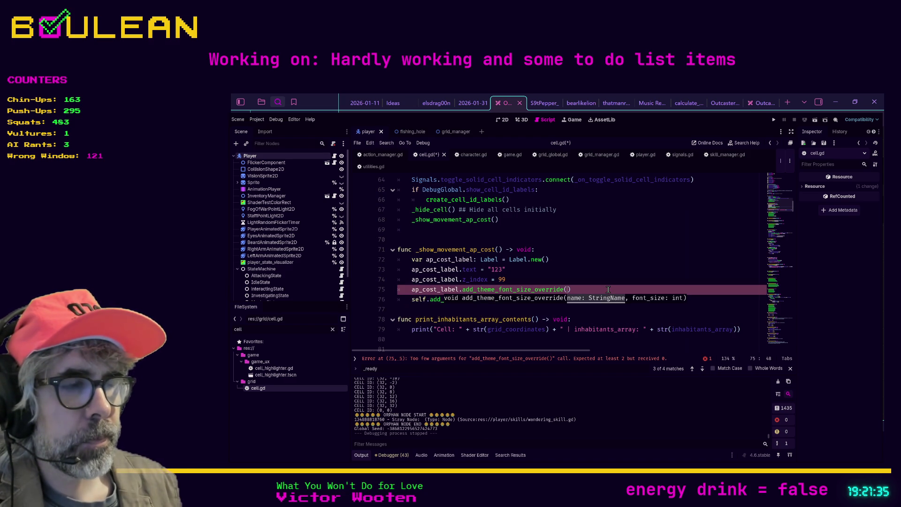
pyautogui.keyDown('ctrl'); pyautogui.click(507, 291); pyautogui.keyUp('ctrl')
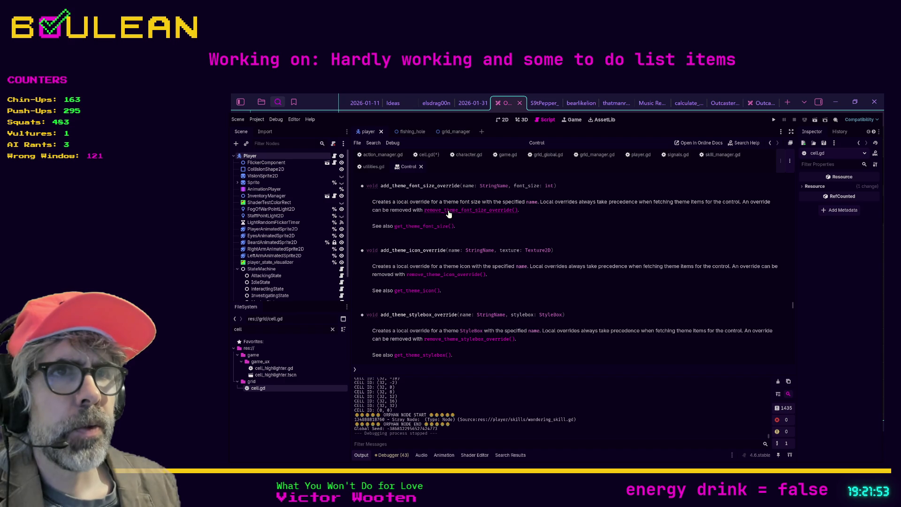
# Step: Check the StringName docs, then in cell.gd pass "Font" as the override's first argument
pyautogui.click(488, 186)
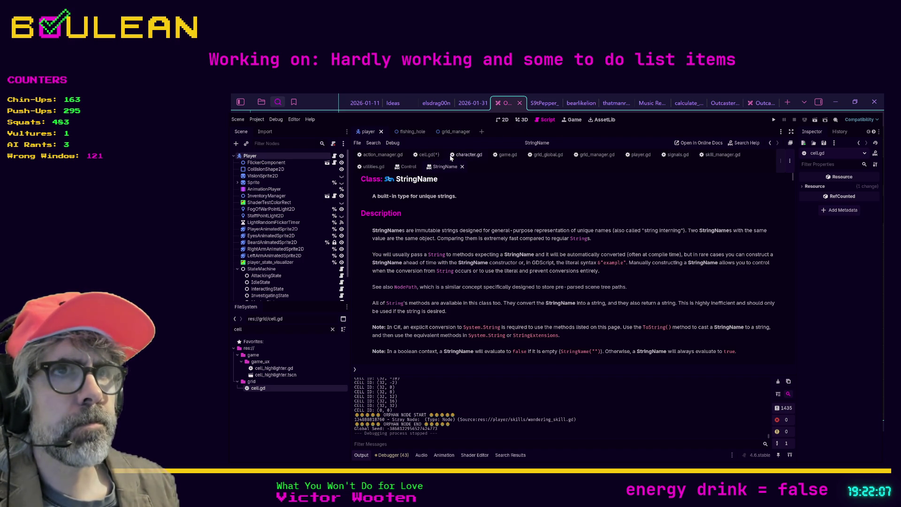
pyautogui.click(426, 155)
pyautogui.click(568, 289)
pyautogui.write('"')
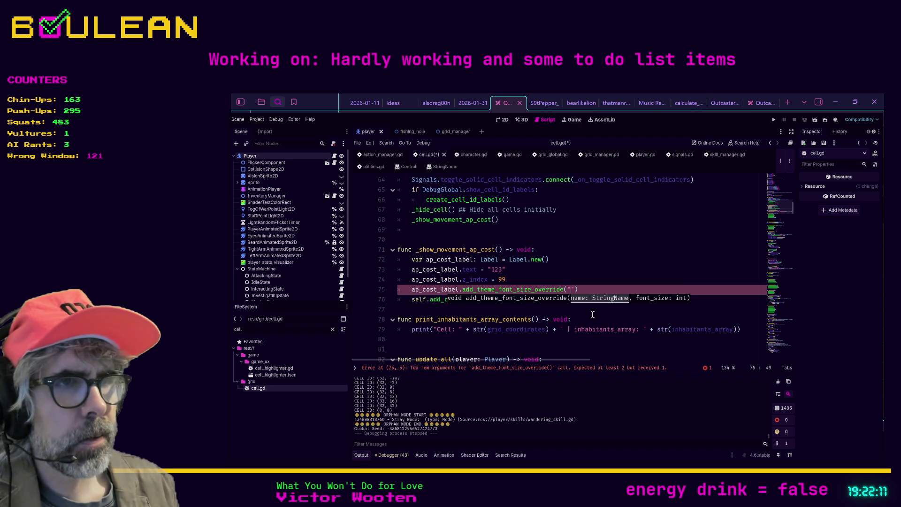
pyautogui.write('Font",')
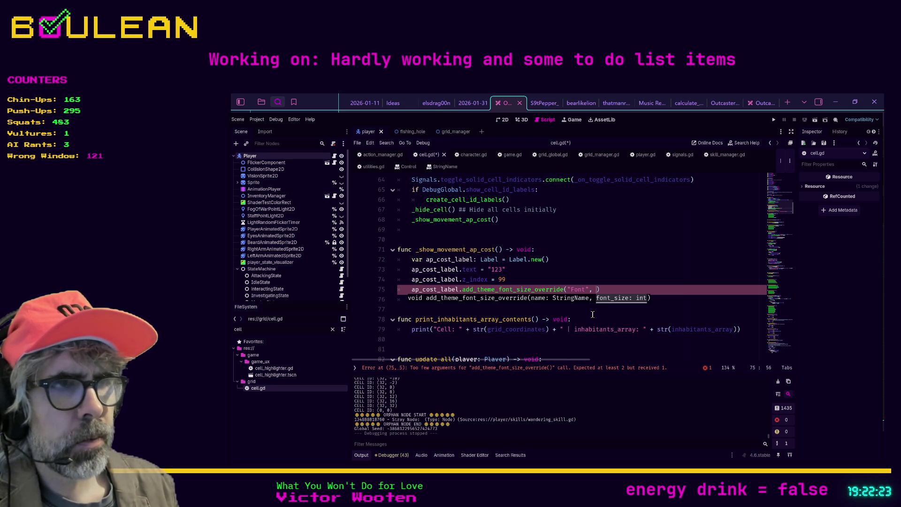
# Step: Give the override a size of 16, add self.add_child(ap_cost_label), save and test-run
pyautogui.write('16')
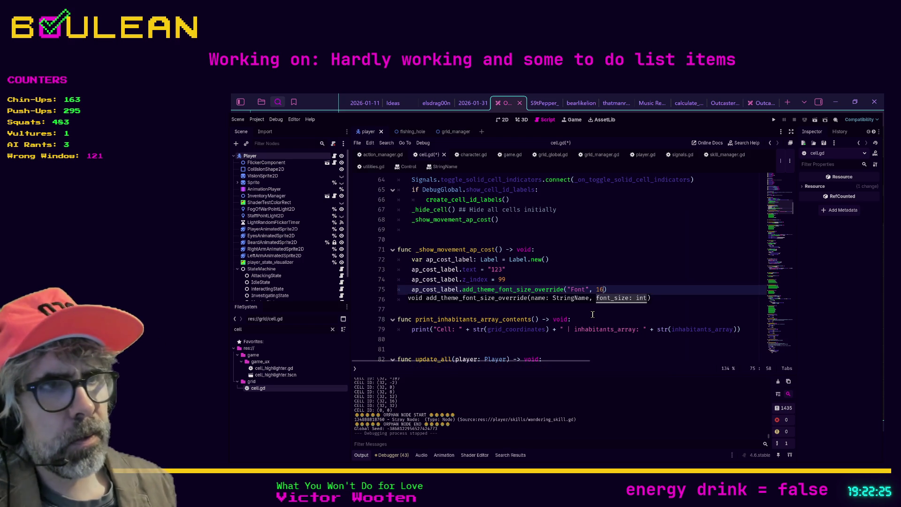
pyautogui.press('Down')
pyautogui.write('self.add_child(ap_cost_label)')
pyautogui.press('Down')
pyautogui.hotkey('ctrl', 's')
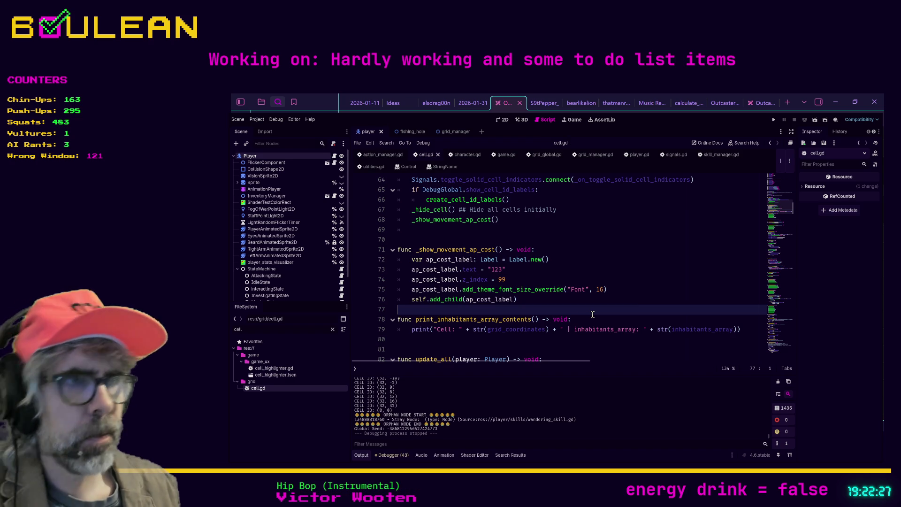
pyautogui.press('F5')
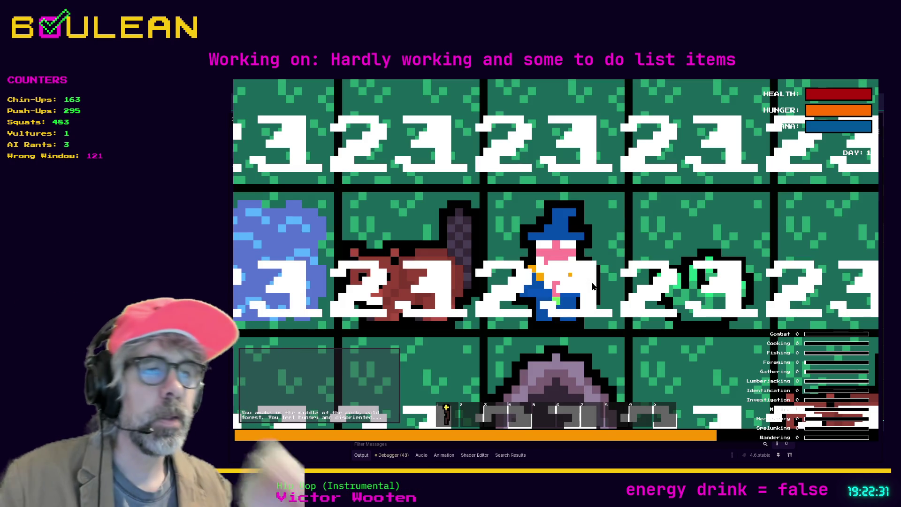
pyautogui.press('F8')
# Step: Search the project for font_size, replace "Font" with "font_size" on line 75, and rerun
pyautogui.click(614, 299)
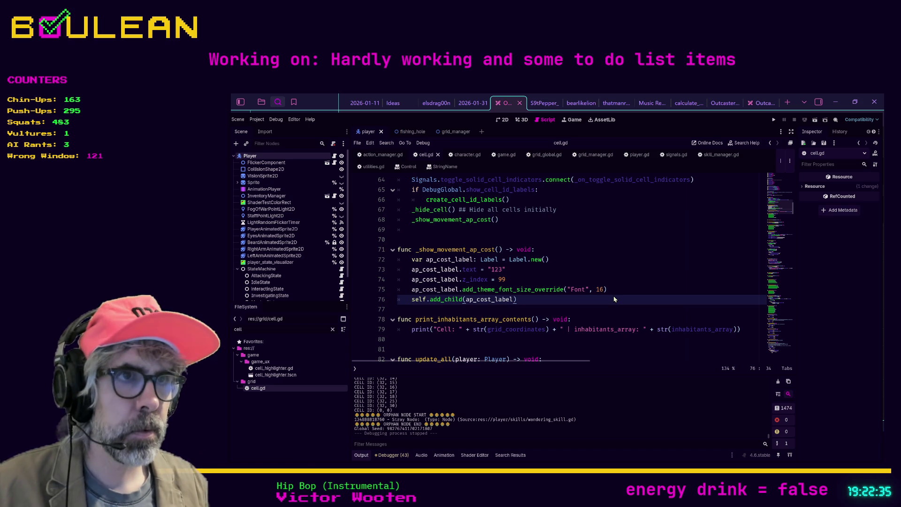
pyautogui.hotkey('ctrl', 'shift', 'f')
pyautogui.press('Return')
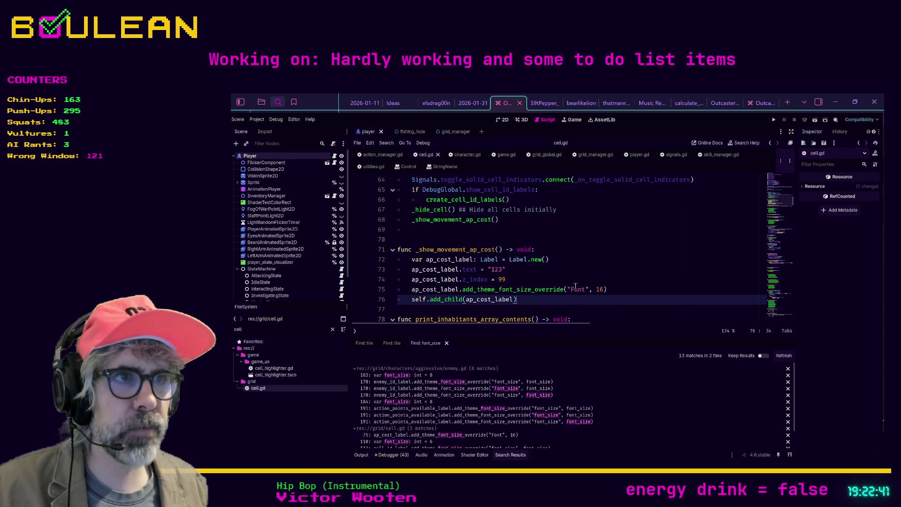
pyautogui.click(577, 290)
pyautogui.doubleClick(578, 290)
pyautogui.write('font')
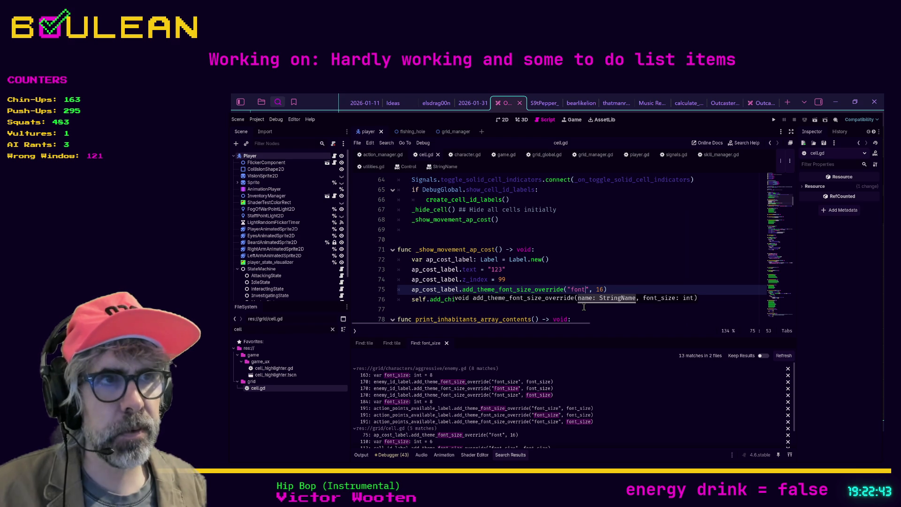
pyautogui.write('_size')
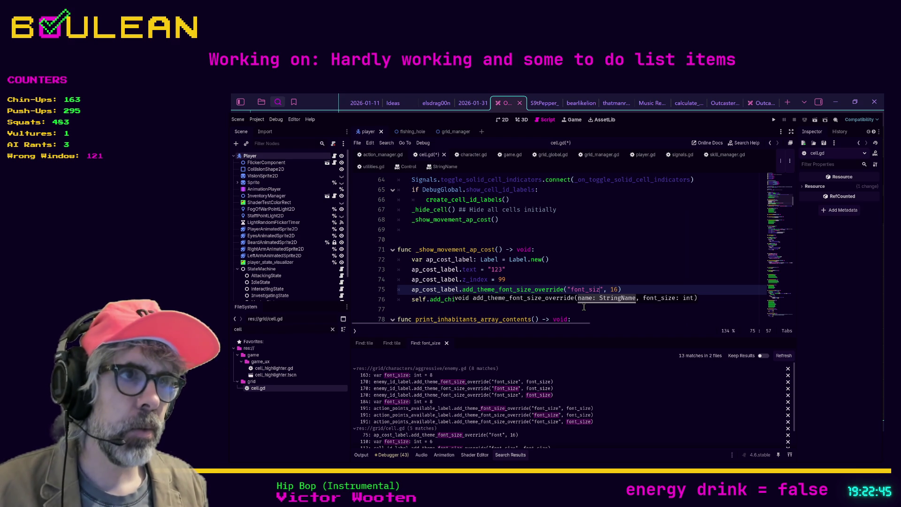
pyautogui.click(641, 291)
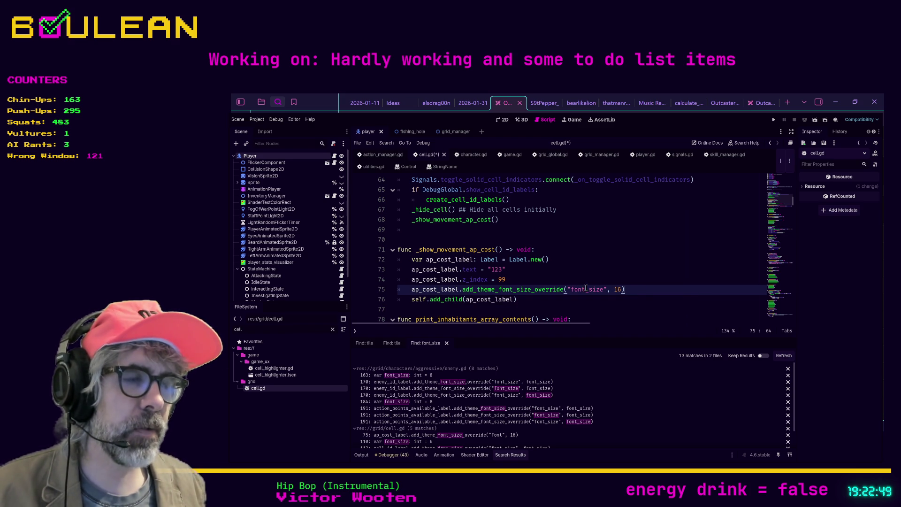
pyautogui.press('F5')
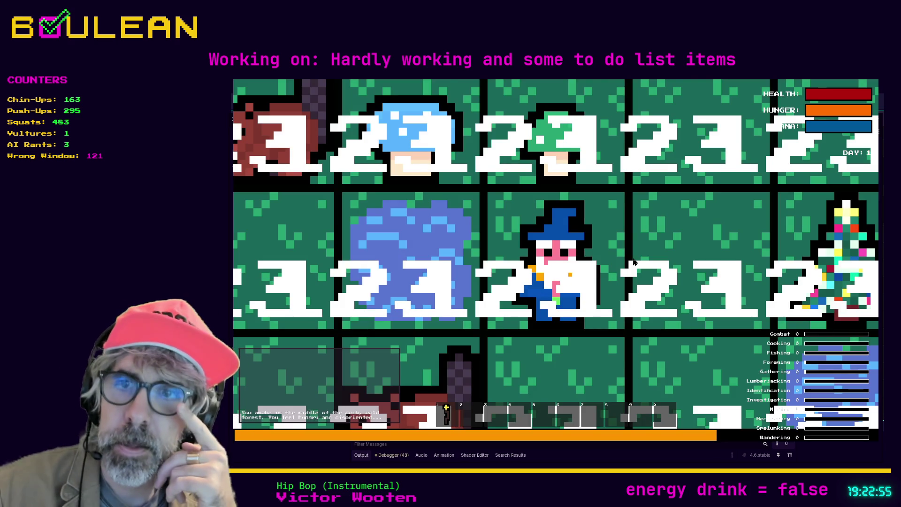
# Step: Change the font size argument from 16 to 8 and test-run to view the smaller labels
pyautogui.scroll(-5, 634, 262)
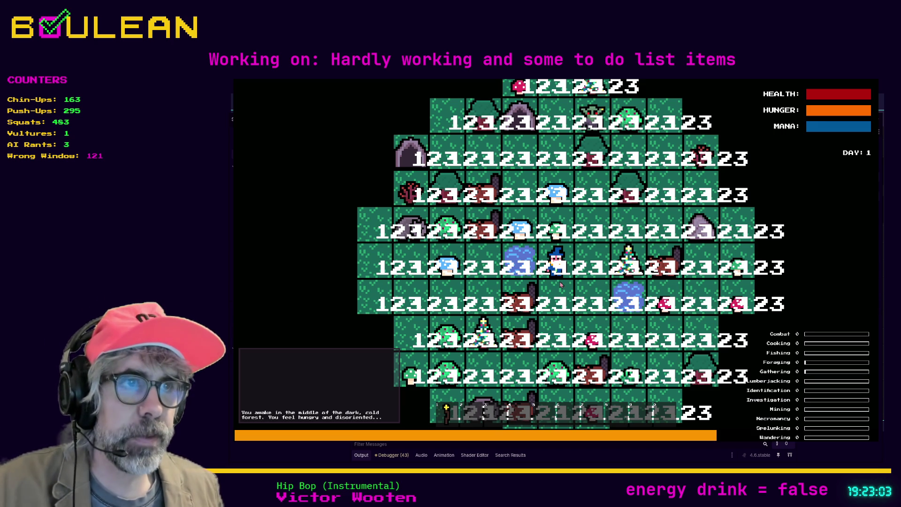
pyautogui.press('F8')
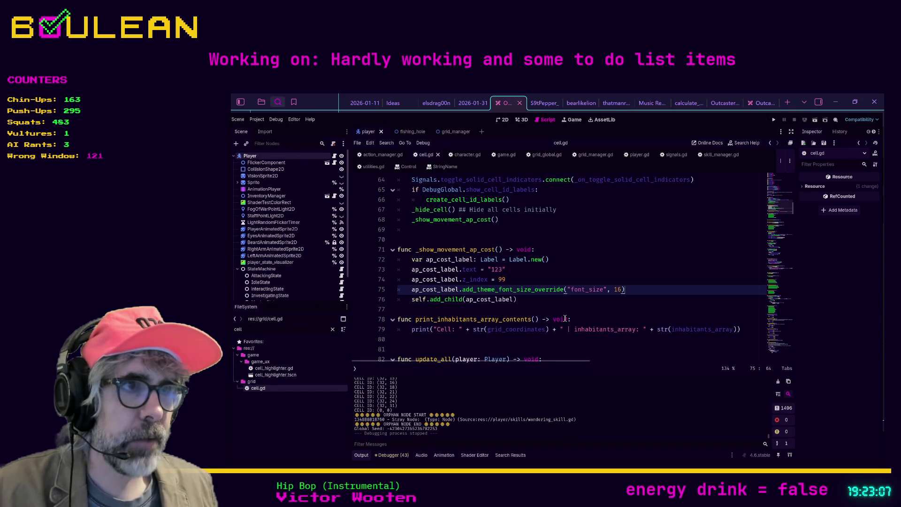
pyautogui.click(622, 289)
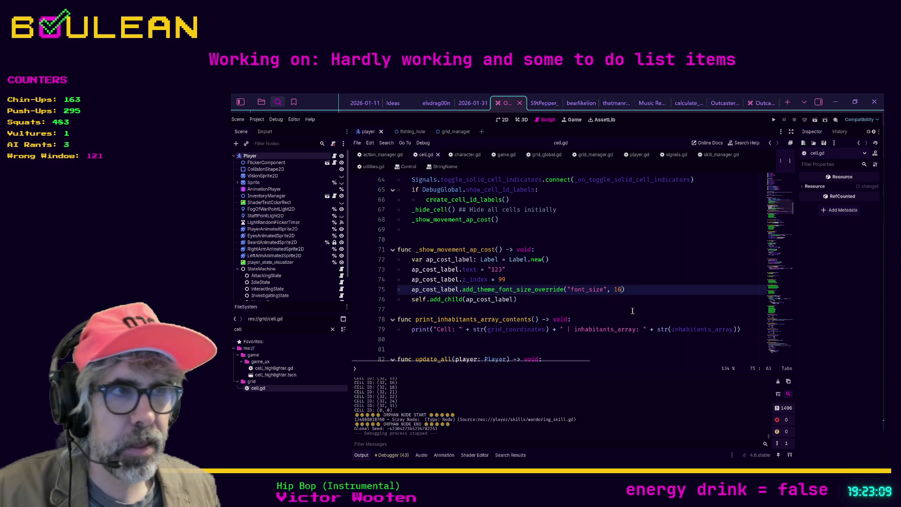
pyautogui.press('BackSpace')
pyautogui.press('BackSpace')
pyautogui.write('8')
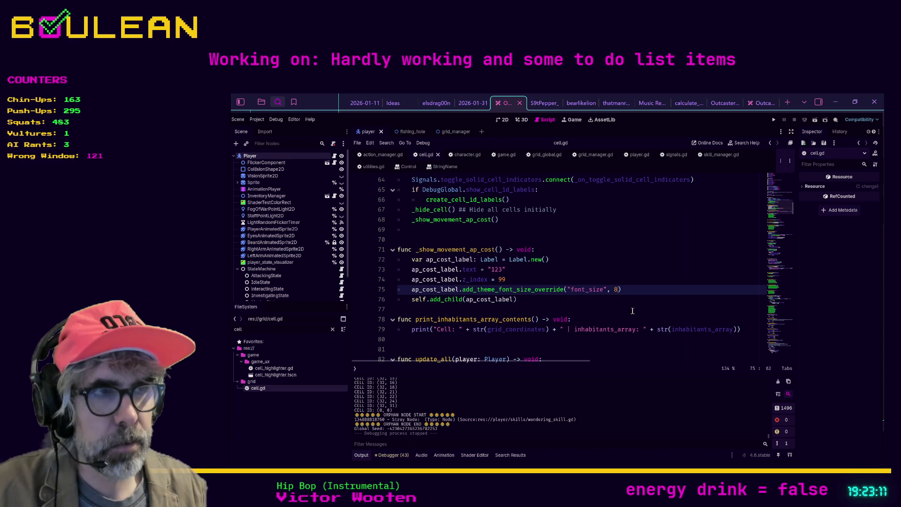
pyautogui.press('F5')
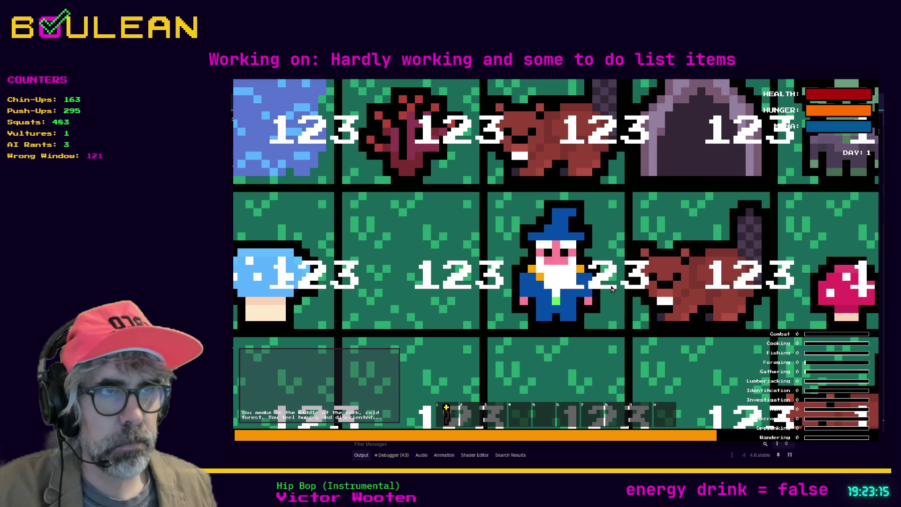
pyautogui.scroll(-5, 516, 301)
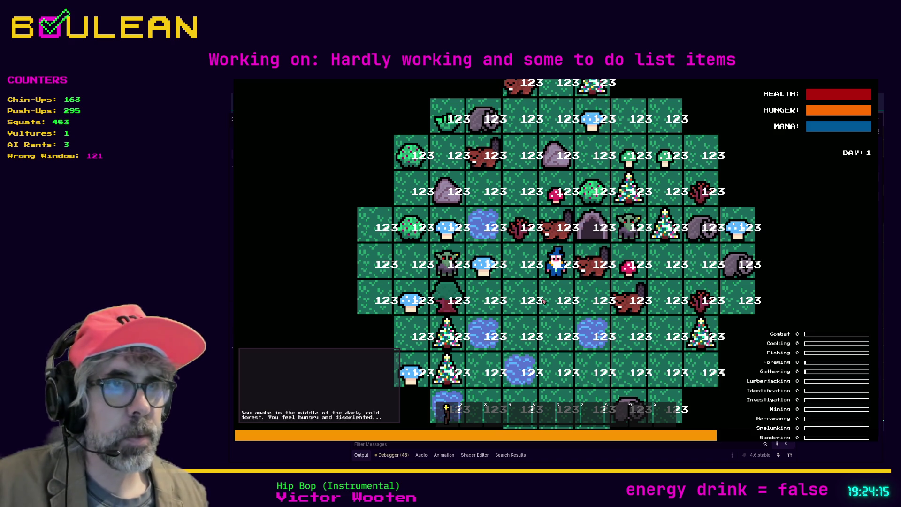
pyautogui.press('F8')
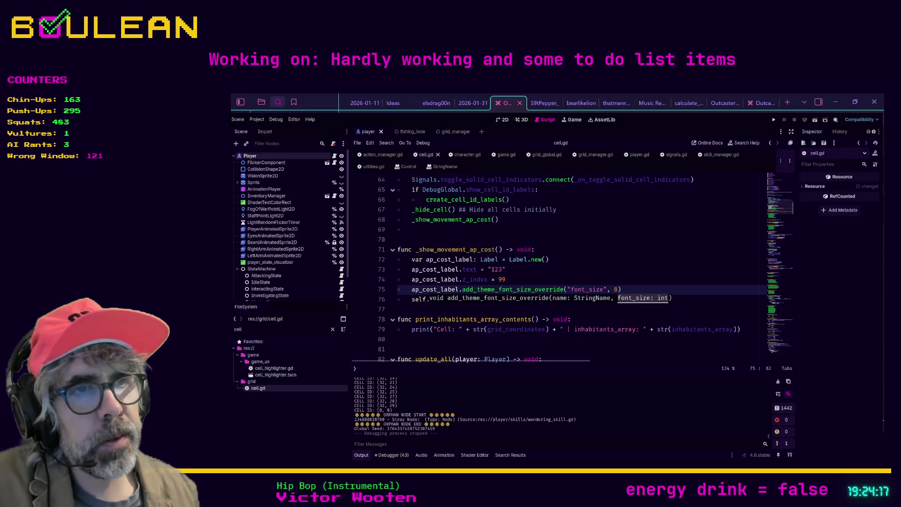
# Step: Add ap_cost_label.position = Vector2.ZERO on a new line, save, and test-run
pyautogui.write(')')
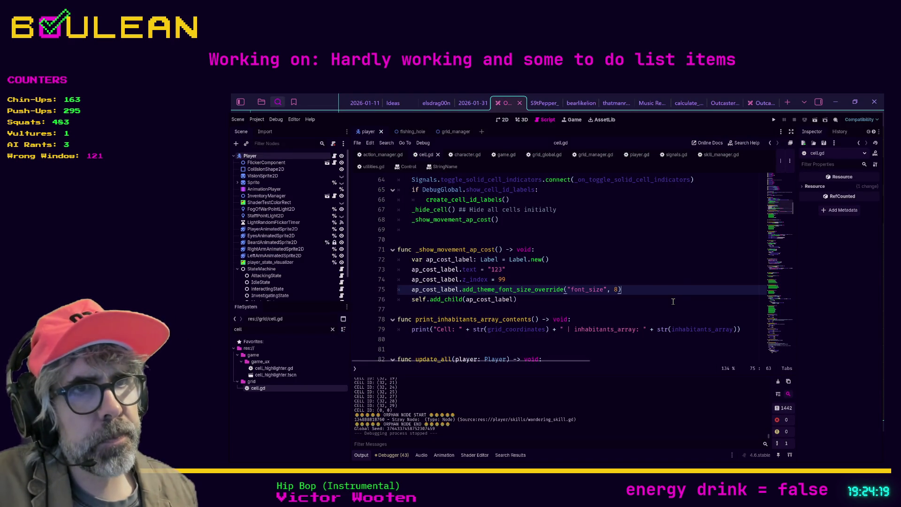
pyautogui.press('Return')
pyautogui.write('ap_')
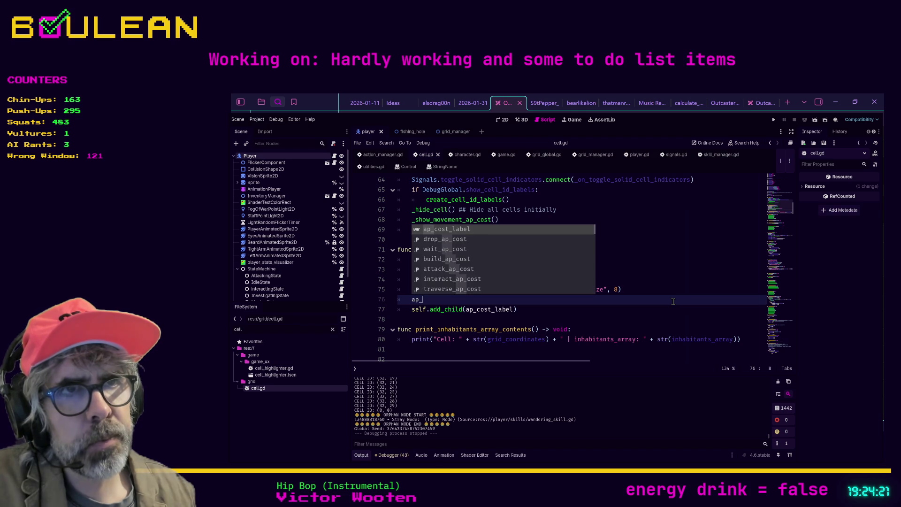
pyautogui.press('Return')
pyautogui.write('.po')
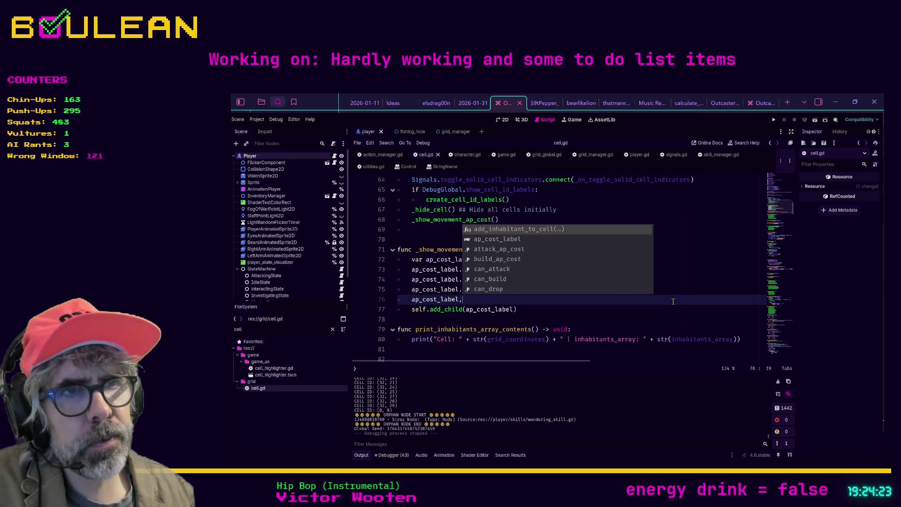
pyautogui.press('Return')
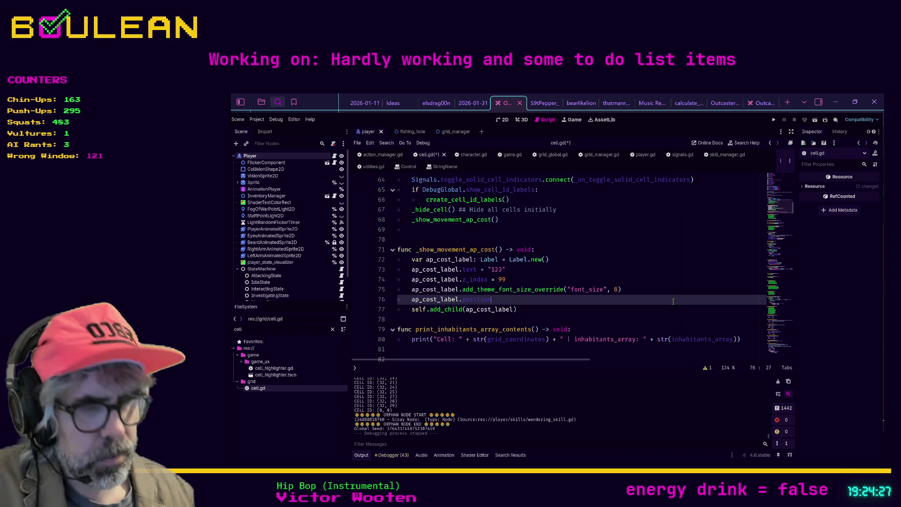
pyautogui.write(' = Vec')
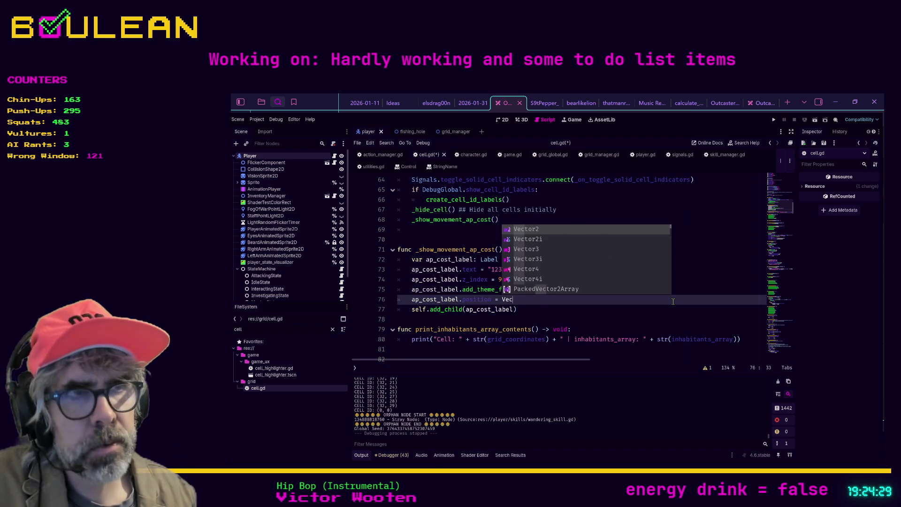
pyautogui.write('tor2(')
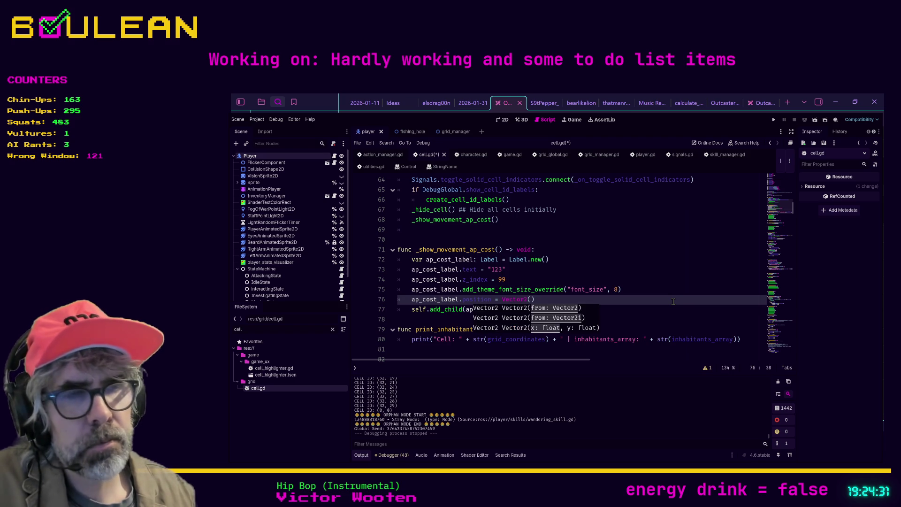
pyautogui.press('BackSpace')
pyautogui.write('.ZERO')
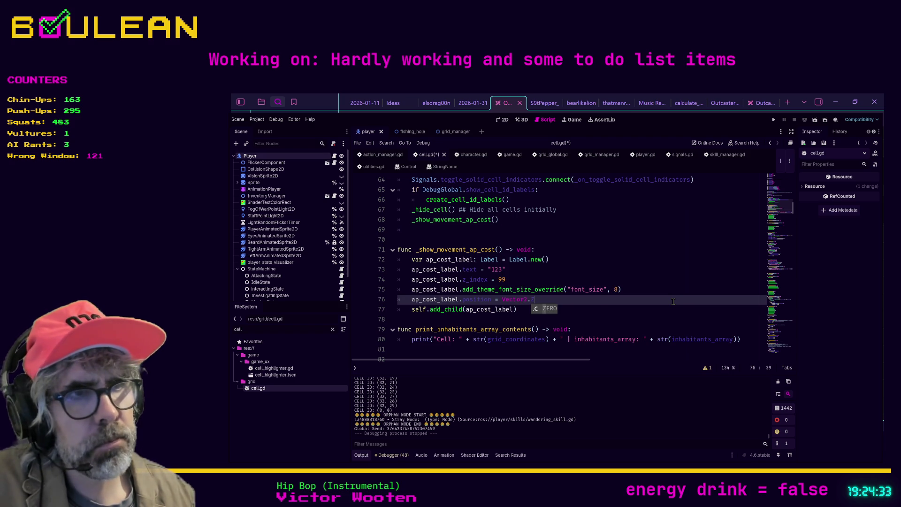
pyautogui.hotkey('ctrl', 's')
pyautogui.press('F5')
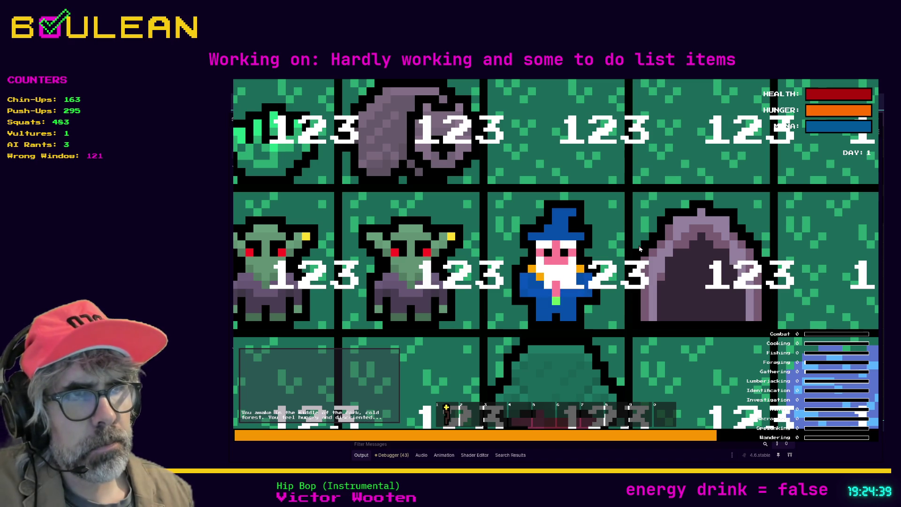
pyautogui.scroll(-5, 640, 249)
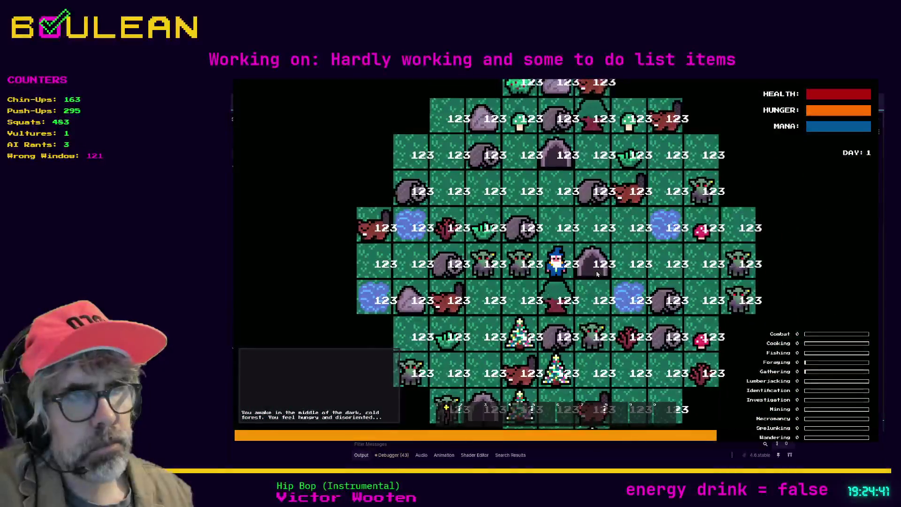
# Step: Change the label position to Vector2(-8, -8) and run the game again
pyautogui.press('Escape')
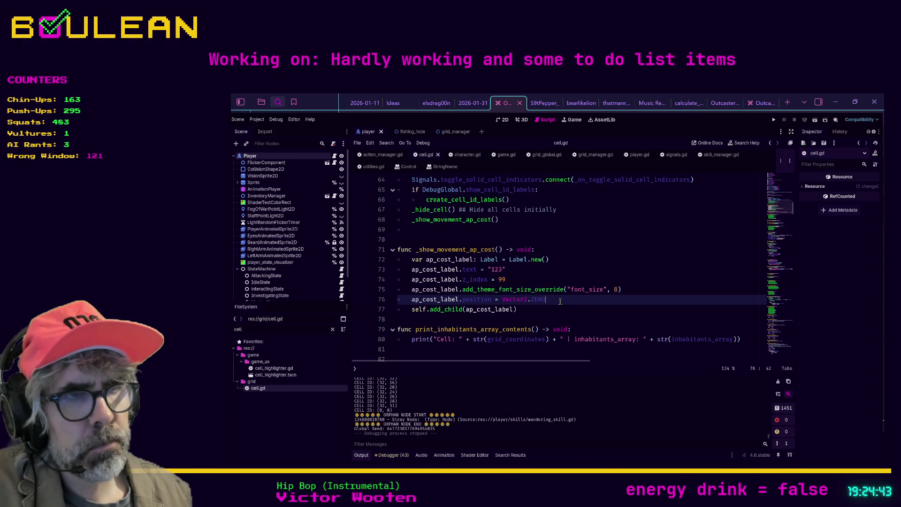
pyautogui.press('BackSpace')
pyautogui.press('BackSpace')
pyautogui.press('BackSpace')
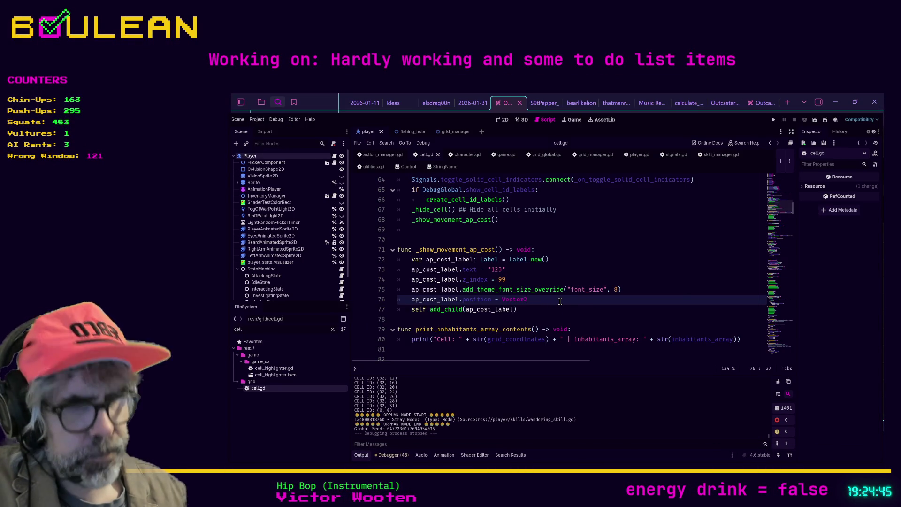
pyautogui.write('(-8, -8')
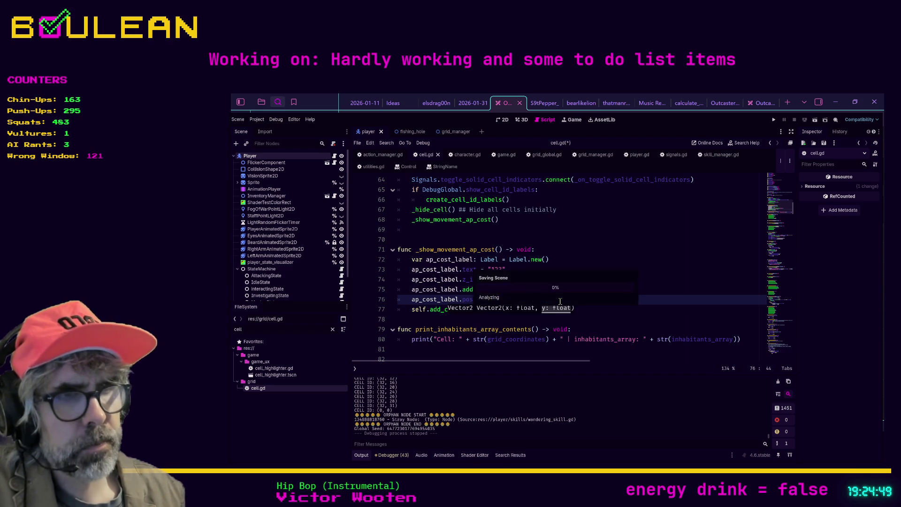
pyautogui.press('F5')
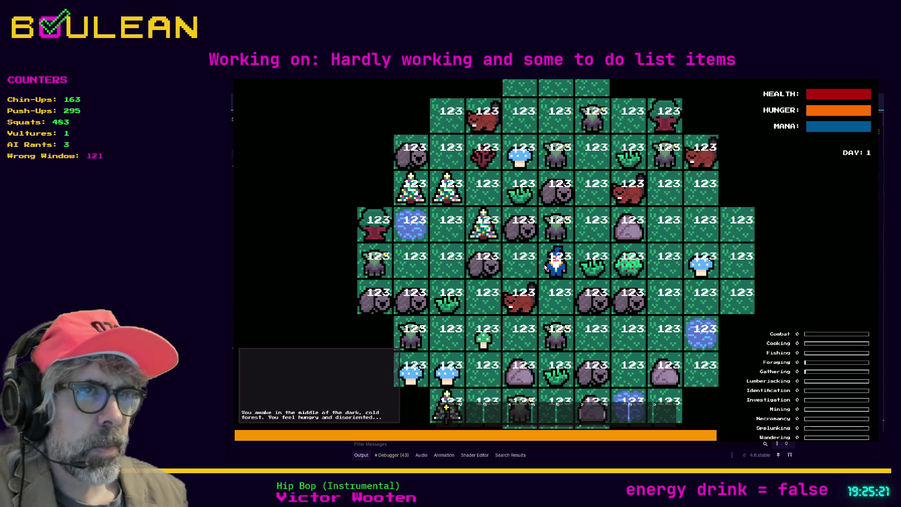
pyautogui.press('F8')
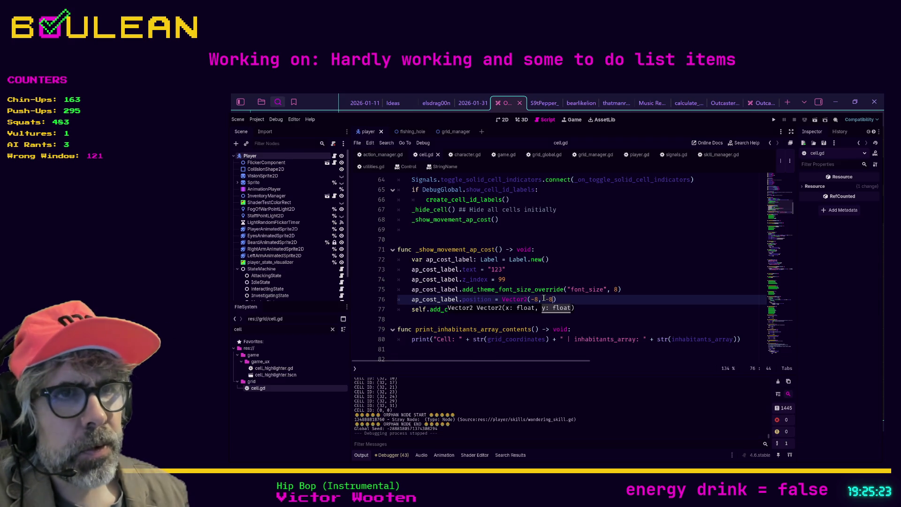
# Step: Add ap_cost_label.global_position = terrain.global_position on a new line
pyautogui.write(')')
pyautogui.press('Return')
pyautogui.write('ap_')
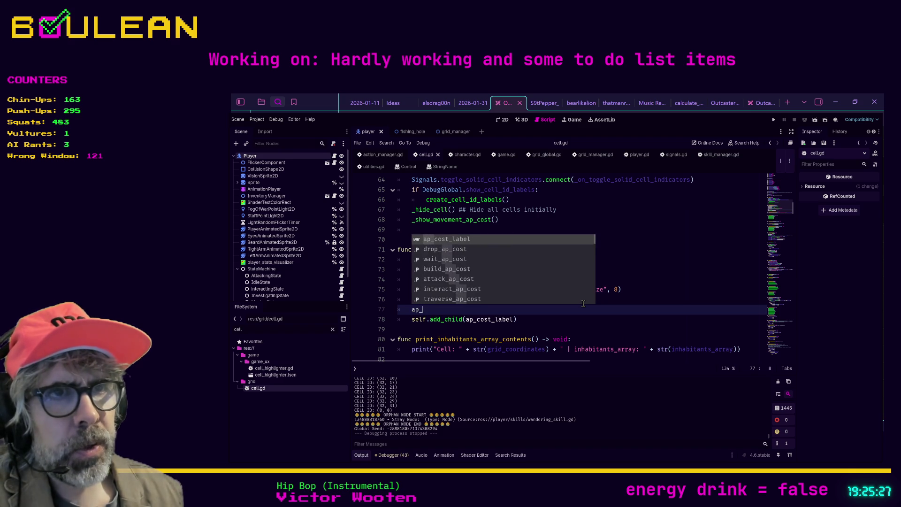
pyautogui.press('Return')
pyautogui.write('.glo')
pyautogui.press('Return')
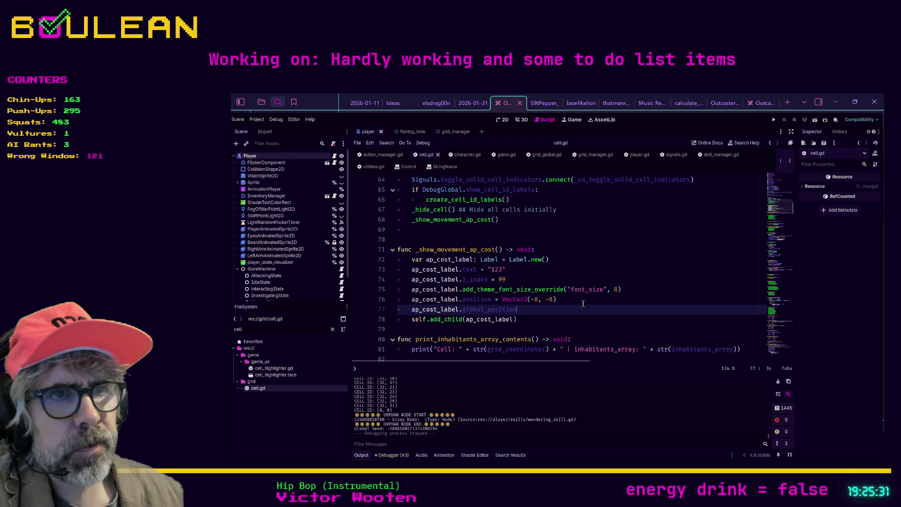
pyautogui.write(' = ter')
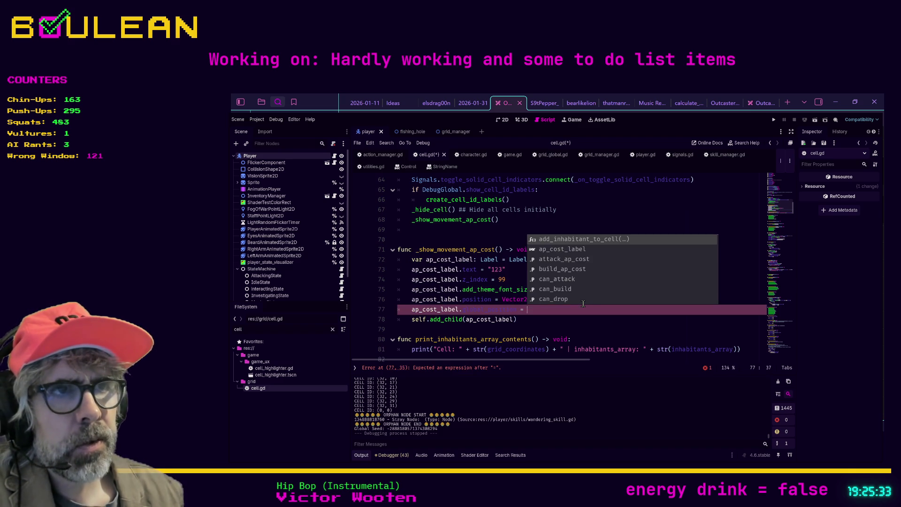
pyautogui.press('Return')
pyautogui.write('.')
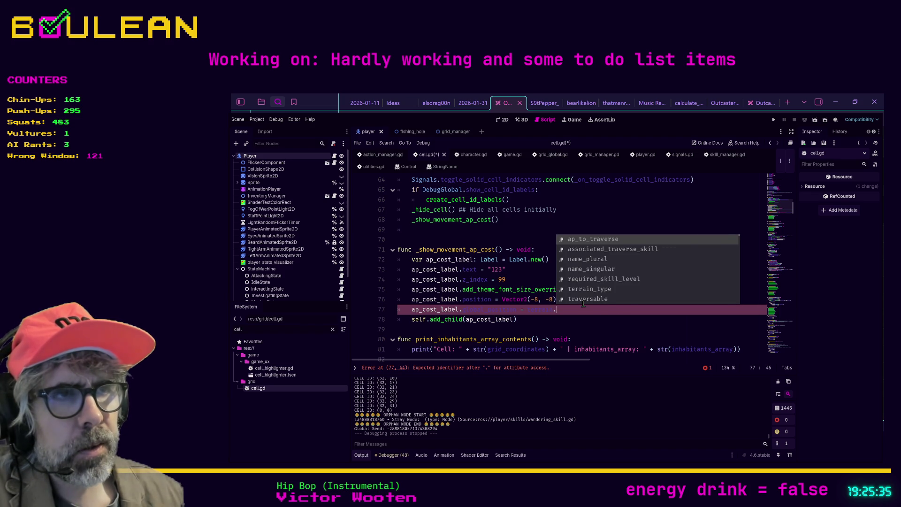
pyautogui.write('glo')
pyautogui.press('Return')
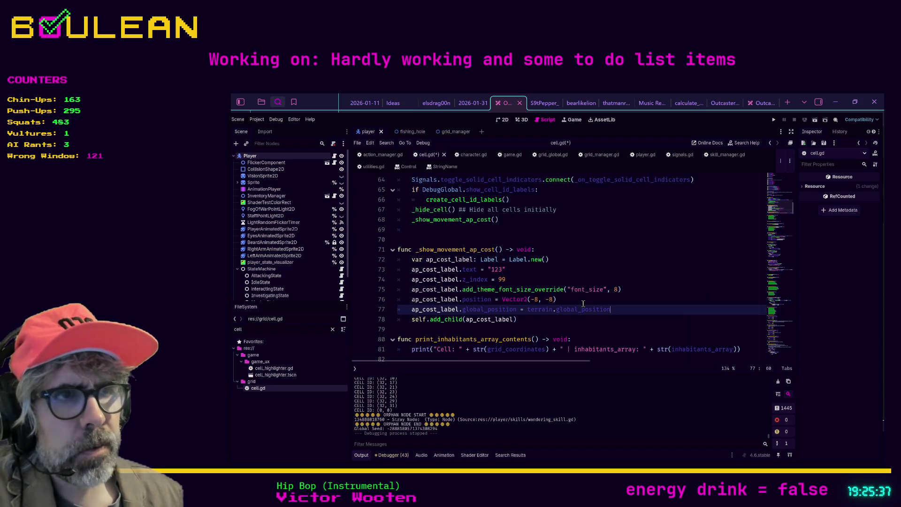
# Step: Comment out the Vector2(-8, -8) position line, save, and run to check every tile
pyautogui.press('Up')
pyautogui.hotkey('ctrl', 'k')
pyautogui.hotkey('ctrl', 's')
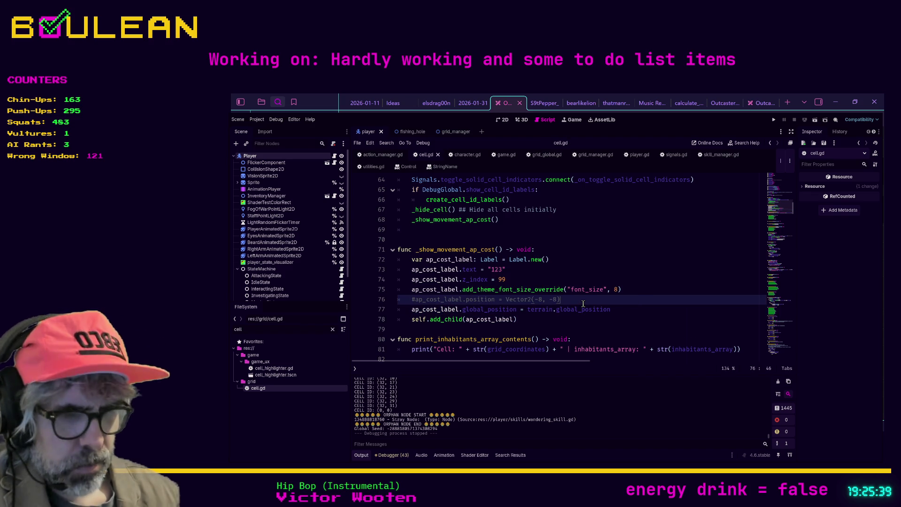
pyautogui.press('F5')
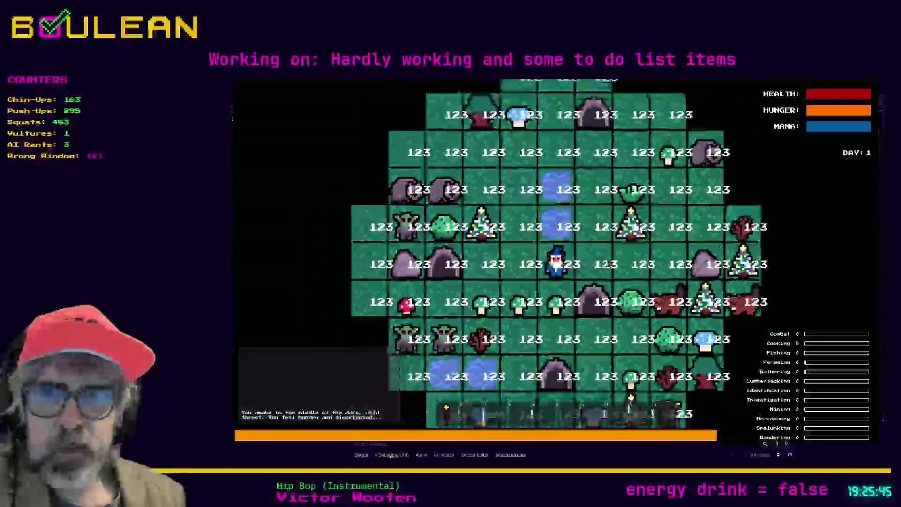
pyautogui.scroll(2, 609, 264)
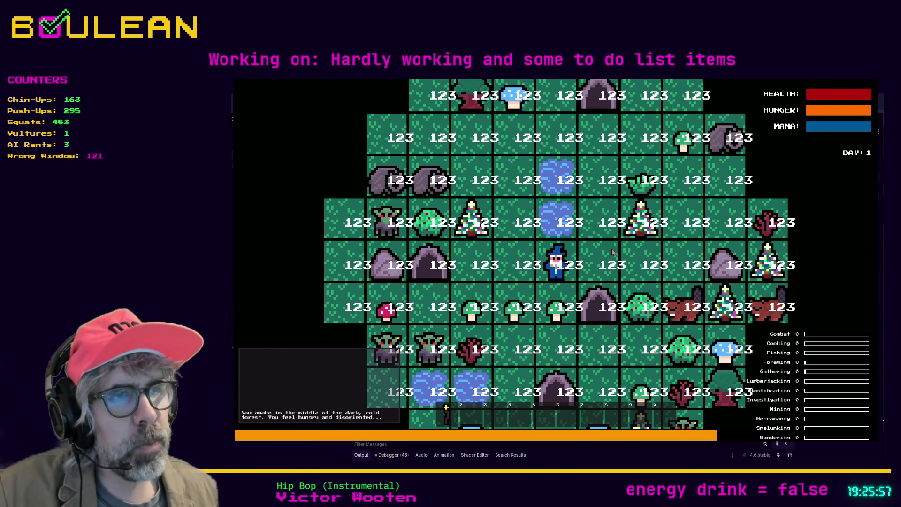
pyautogui.press('F8')
# Step: Select the commented-out position line and review cell.gd after a glance at the 2D view
pyautogui.moveTo(586, 300); pyautogui.dragTo(398, 298)
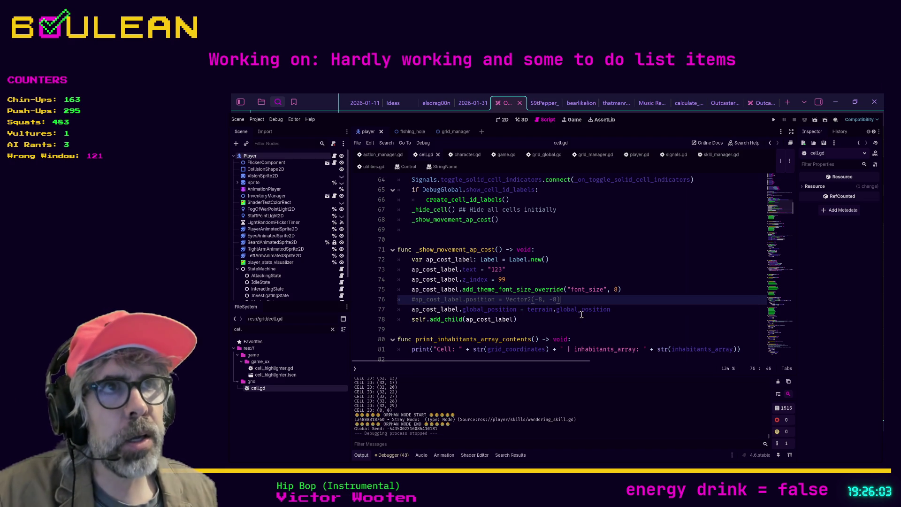
pyautogui.click(501, 122)
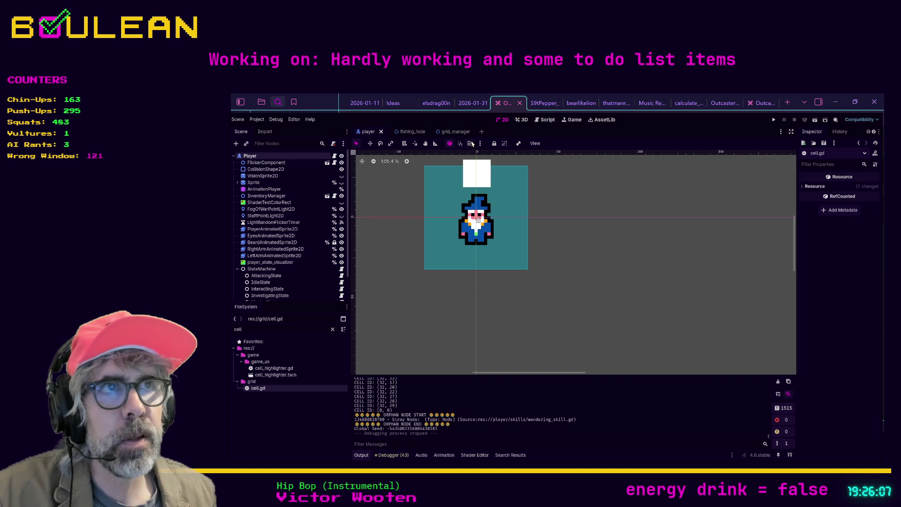
pyautogui.click(544, 121)
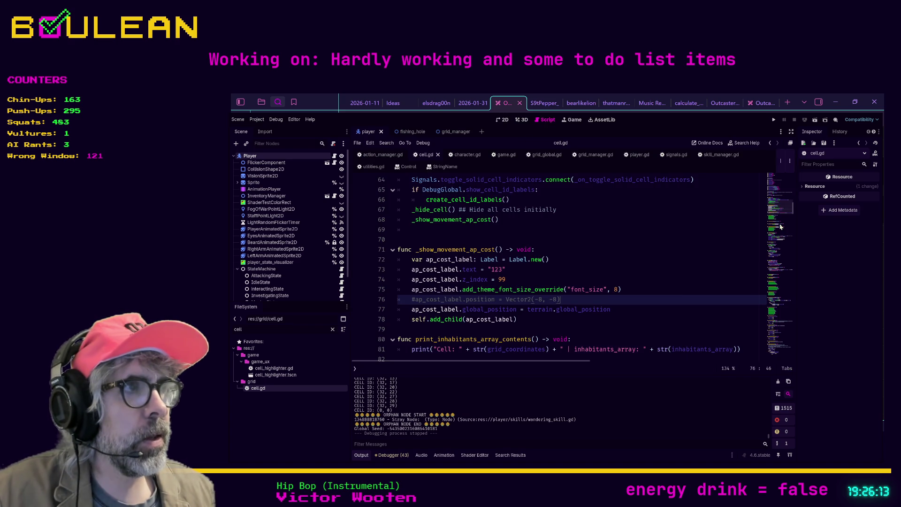
pyautogui.scroll(15, 781, 226)
pyautogui.scroll(2, 781, 226)
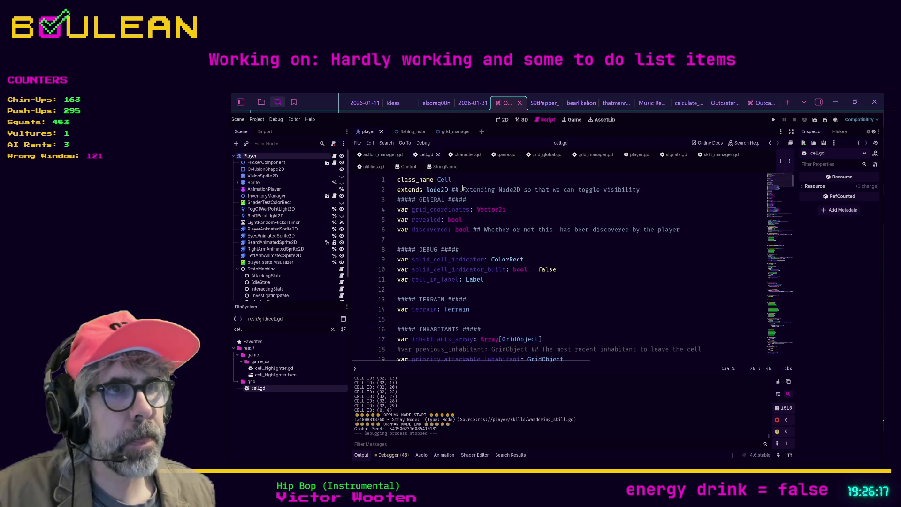
pyautogui.scroll(-7, 504, 222)
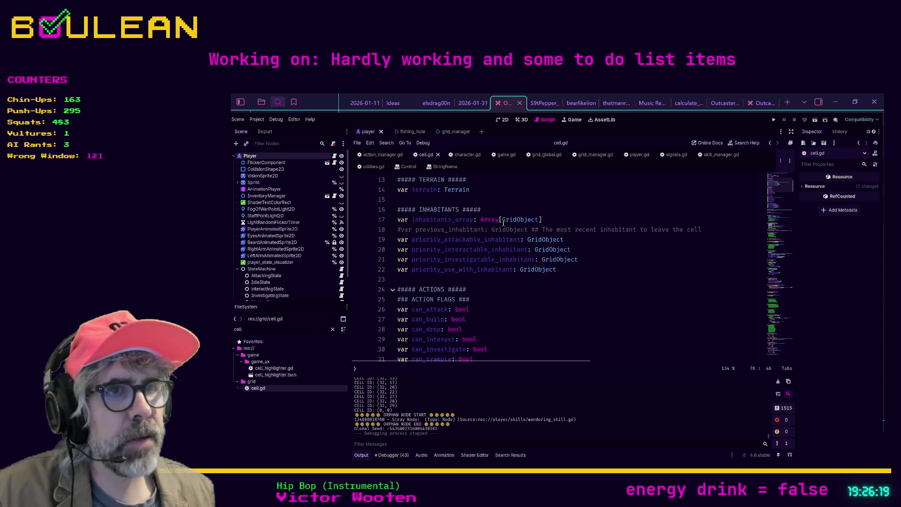
pyautogui.scroll(-12, 503, 223)
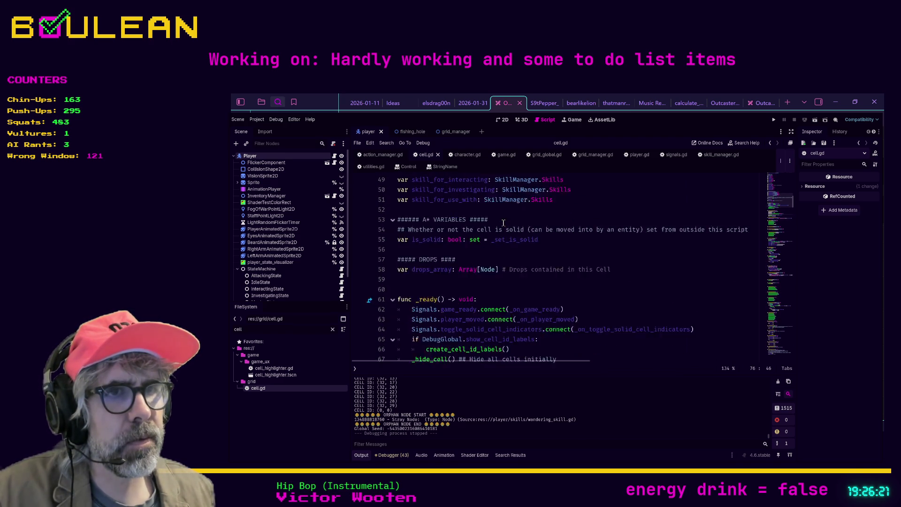
pyautogui.scroll(-3, 503, 223)
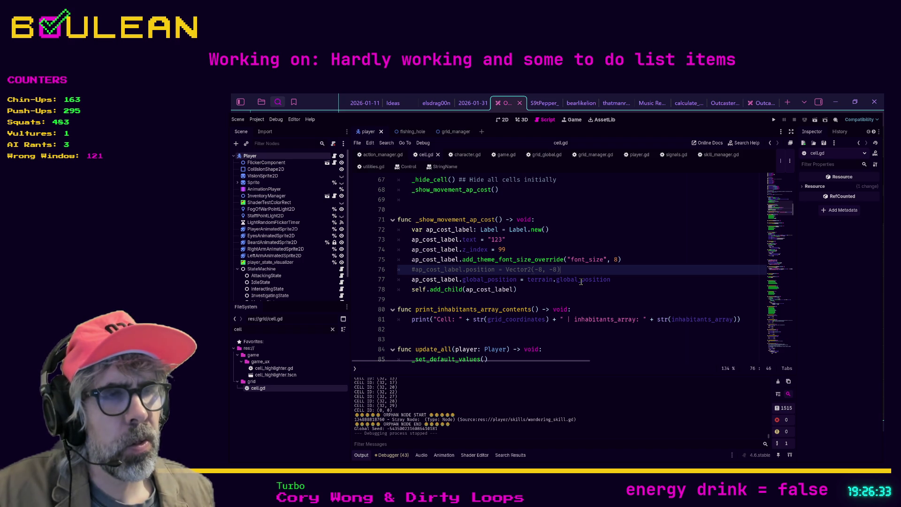
# Step: Add a new Label node under the Player in the player scene
pyautogui.click(504, 120)
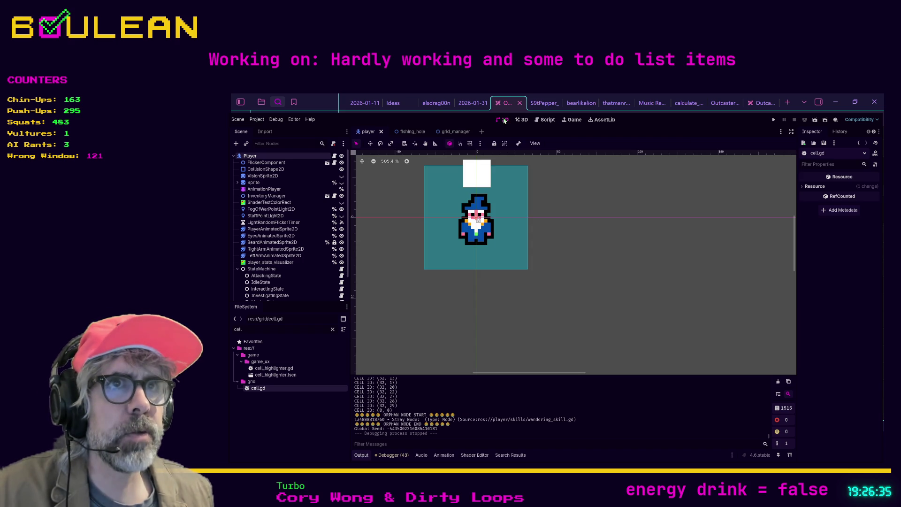
pyautogui.click(283, 155)
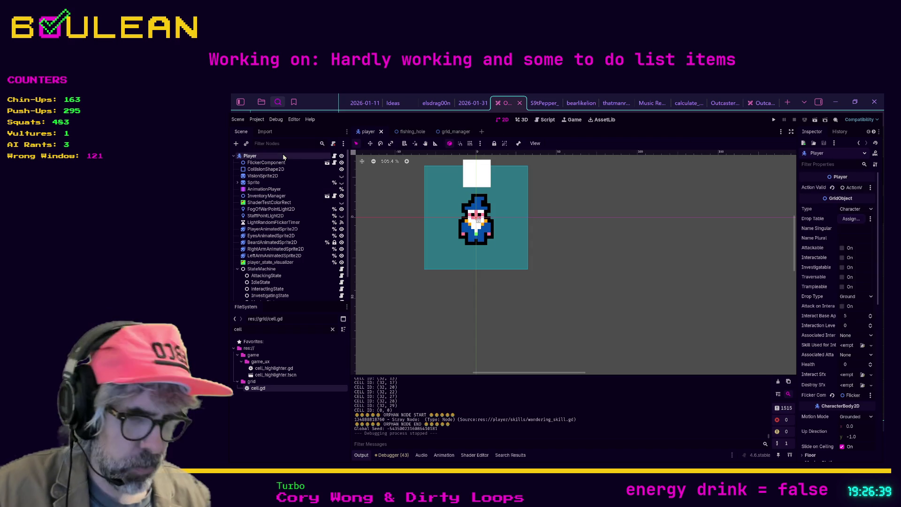
pyautogui.hotkey('ctrl', 'shift', 'z')
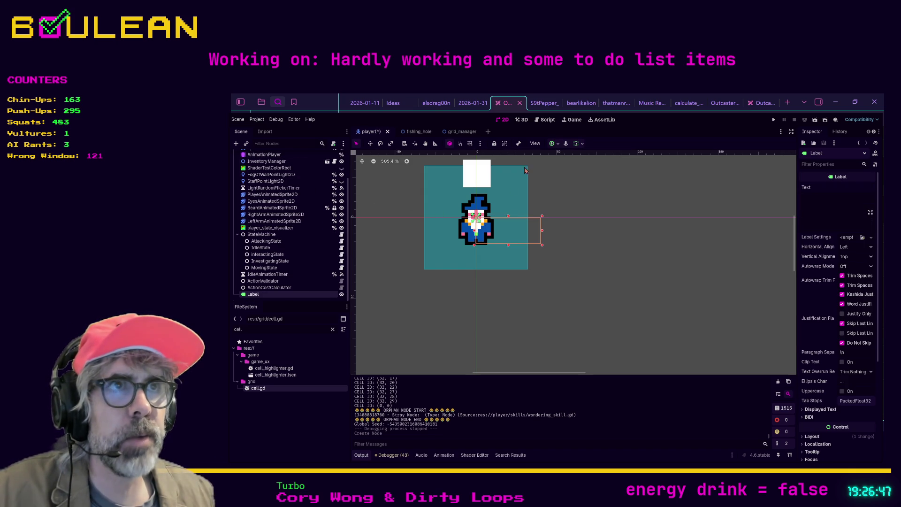
pyautogui.click(544, 119)
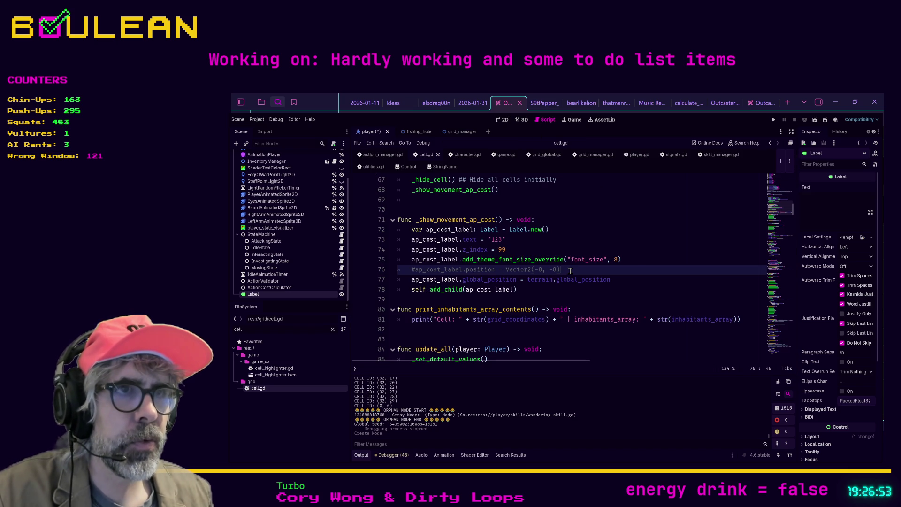
pyautogui.press('F5')
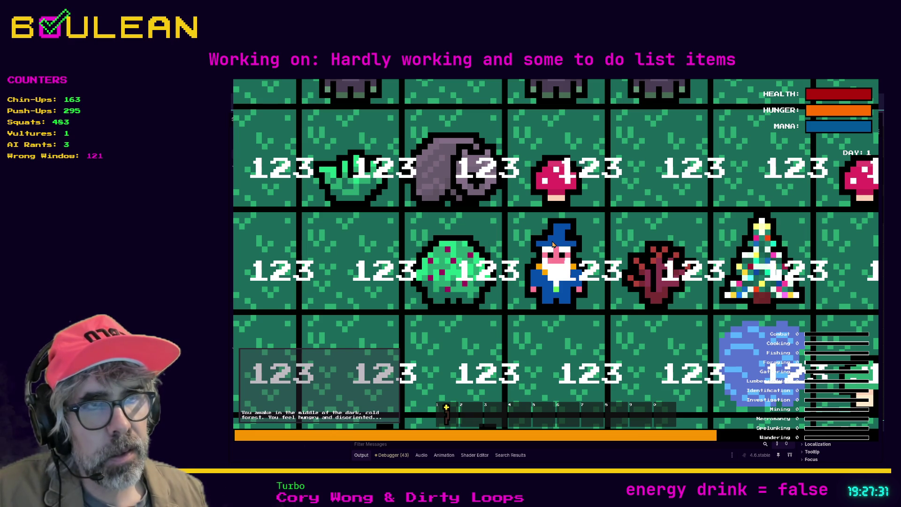
pyautogui.press('F8')
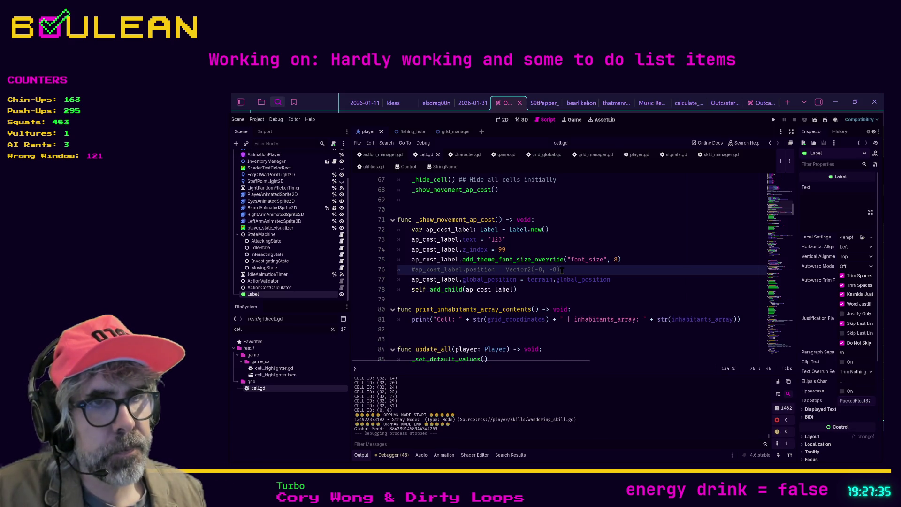
# Step: Search cell.gd for 'size' and review where font sizes are set
pyautogui.hotkey('ctrl', 'f')
pyautogui.write('size')
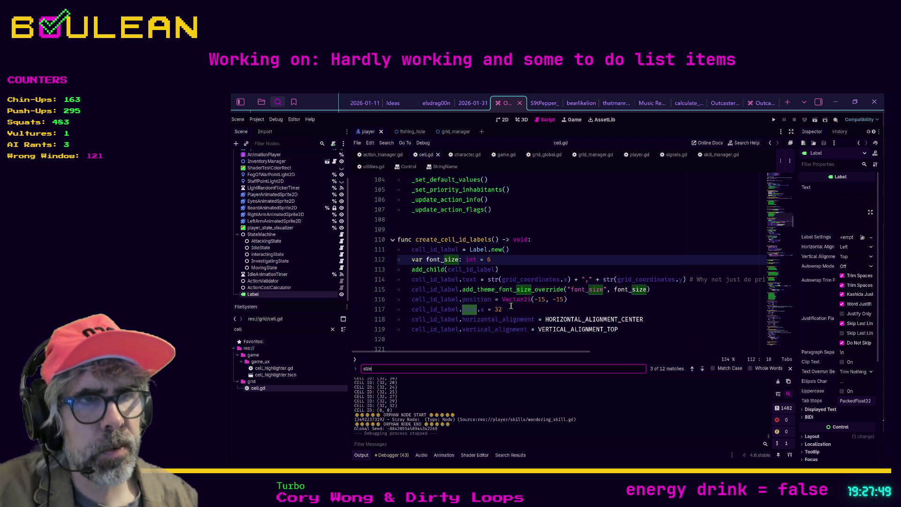
pyautogui.press('Return')
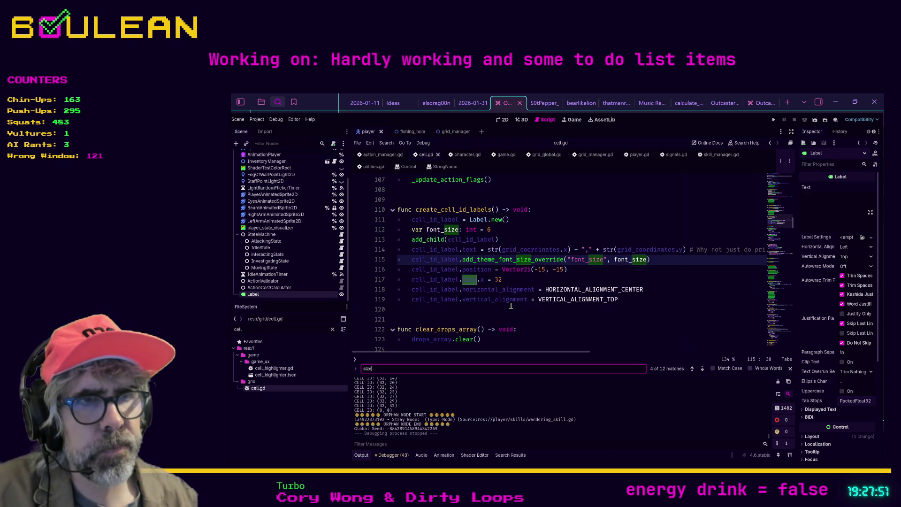
pyautogui.scroll(-3, 511, 306)
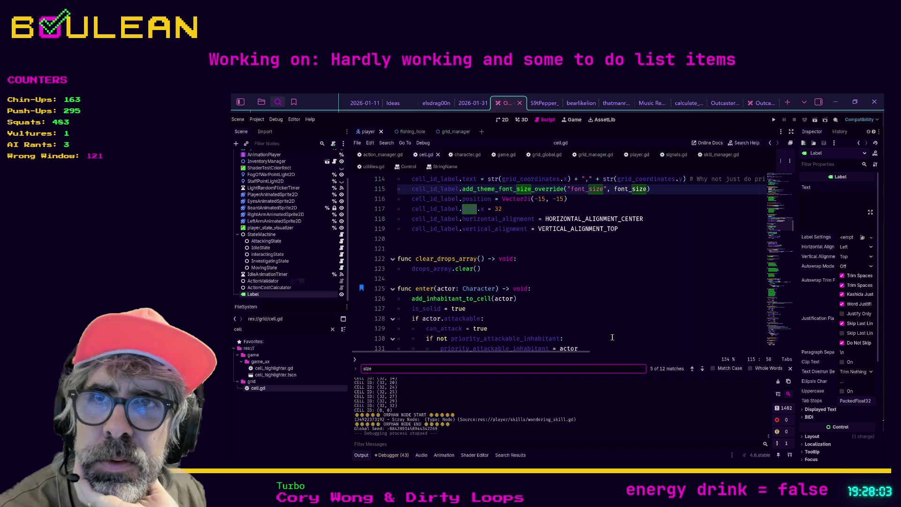
pyautogui.scroll(-3, 612, 337)
pyautogui.scroll(4, 627, 310)
pyautogui.scroll(-4, 627, 310)
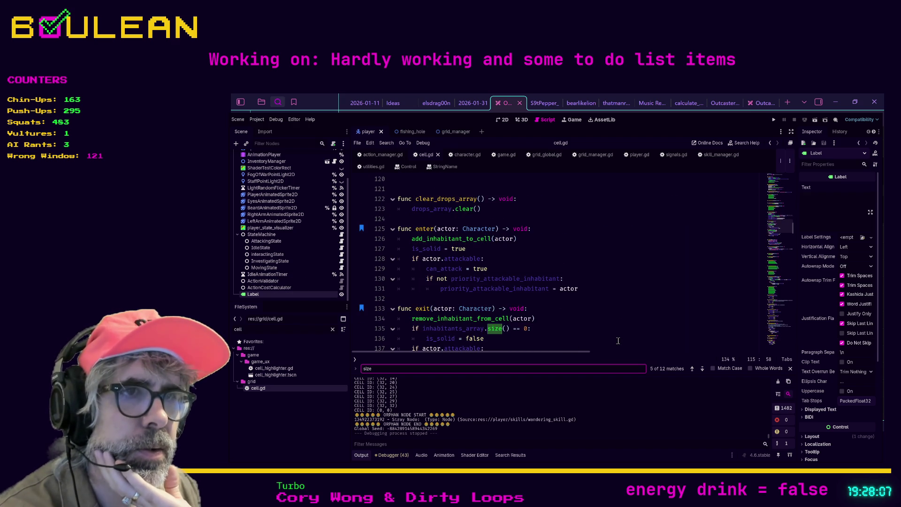
pyautogui.click(617, 309)
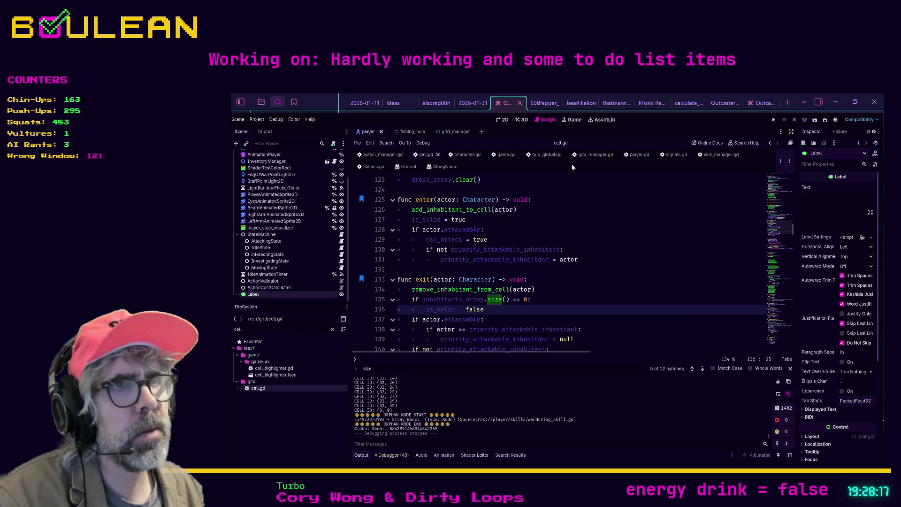
# Step: After glancing at action_manager.gd, search cell.gd for ap_cost_l to reach the label lines
pyautogui.click(379, 158)
pyautogui.click(425, 156)
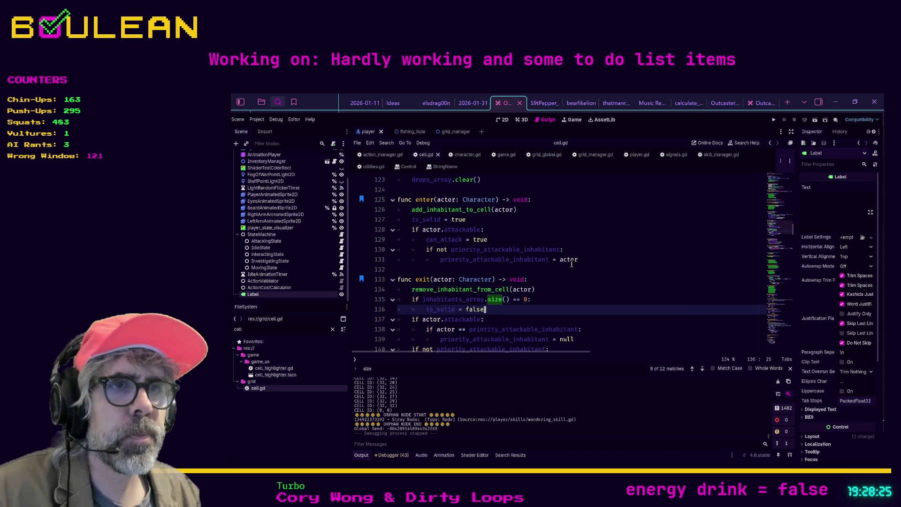
pyautogui.click(585, 270)
pyautogui.hotkey('ctrl', 'f')
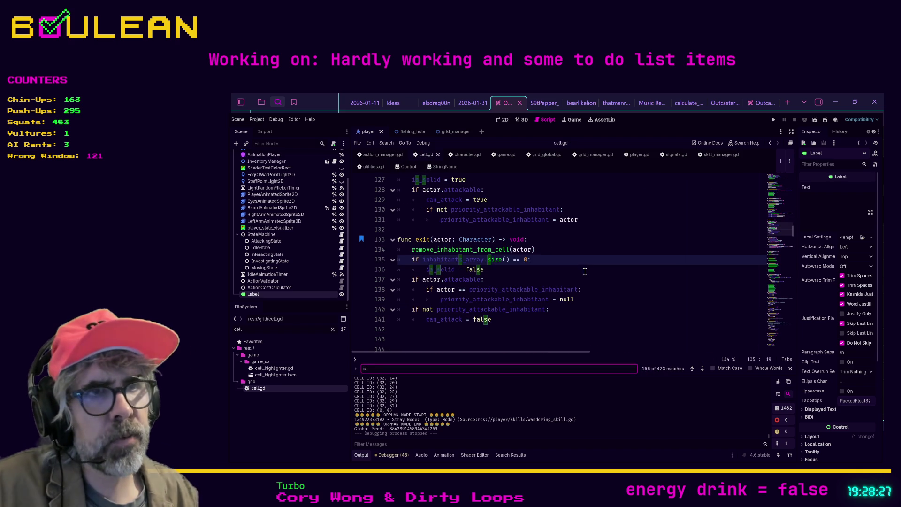
pyautogui.press('BackSpace')
pyautogui.press('BackSpace')
pyautogui.press('BackSpace')
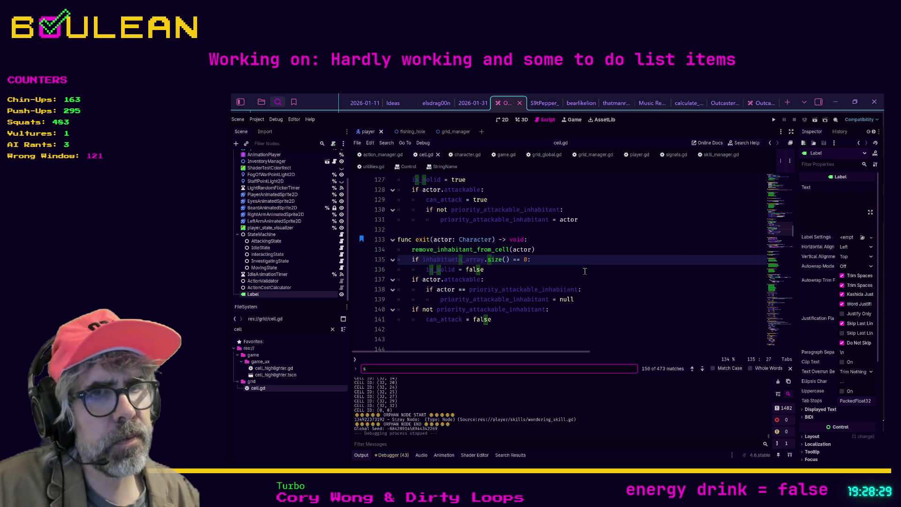
pyautogui.write('ap_')
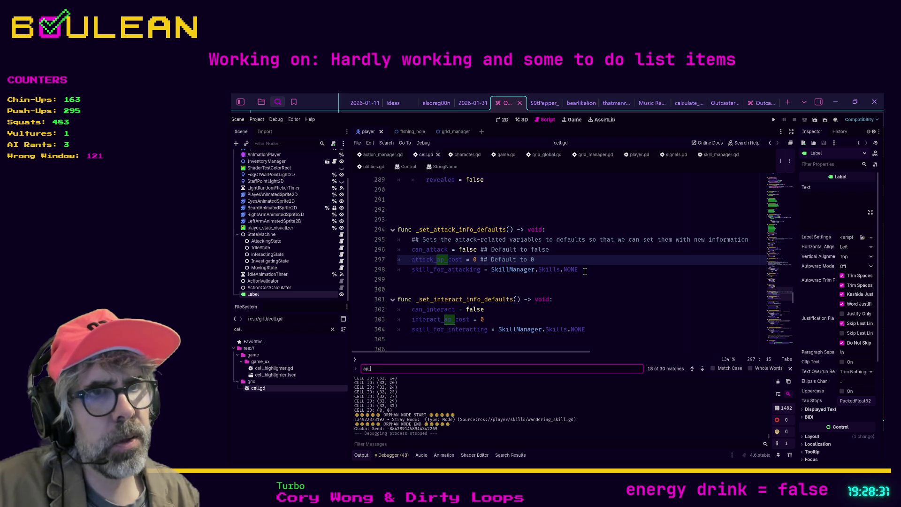
pyautogui.write('cost_l')
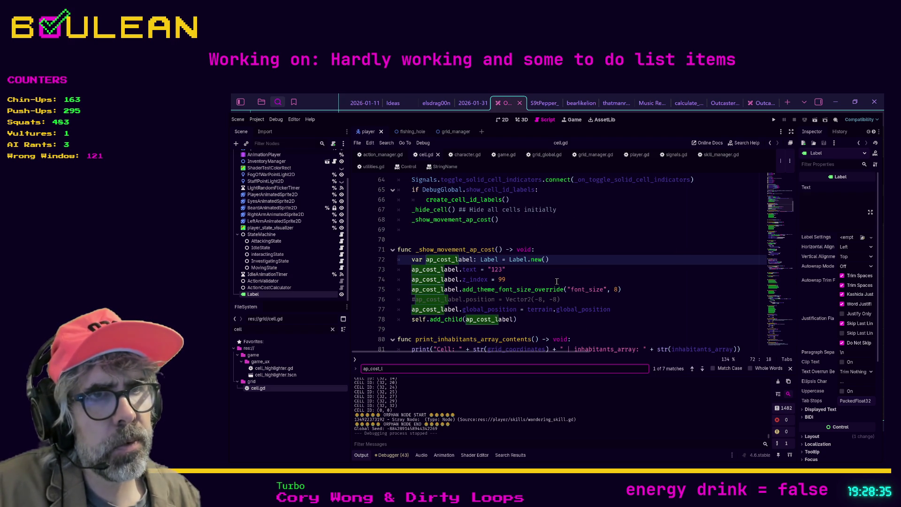
pyautogui.click(569, 299)
# Step: Replace line 76 with ap_cost_label.size = Constants.CELL_SIZE
pyautogui.hotkey('shift', 'Home')
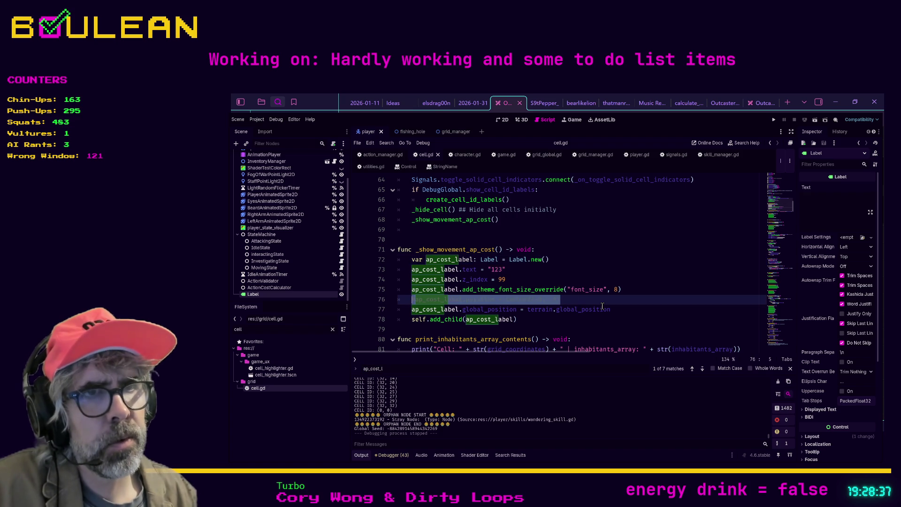
pyautogui.write('ap')
pyautogui.press('Return')
pyautogui.write('.size = ')
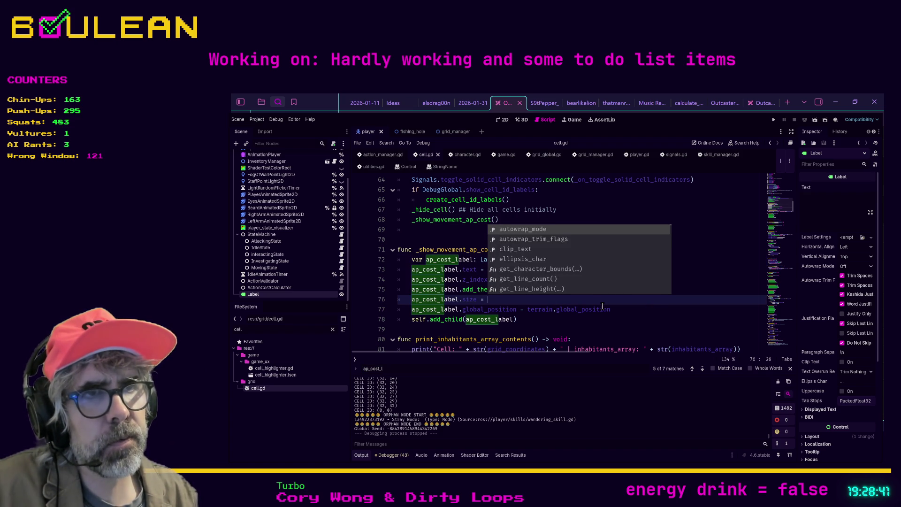
pyautogui.write('Const')
pyautogui.press('Return')
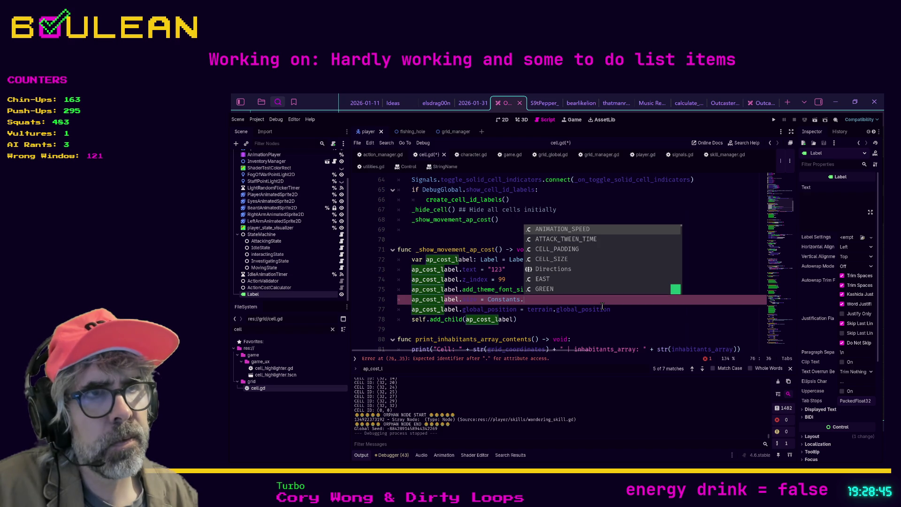
pyautogui.press('Down')
pyautogui.press('Down')
pyautogui.press('Down')
pyautogui.press('Return')
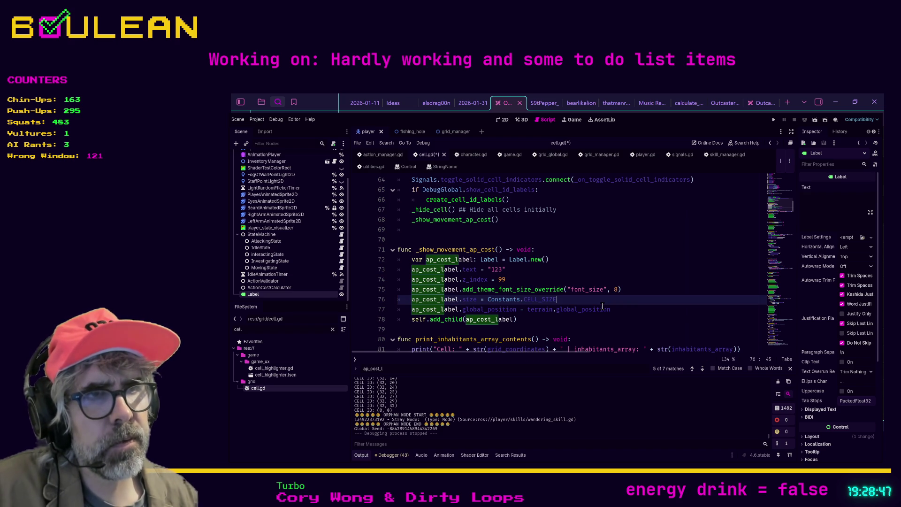
# Step: Add a line setting ap_cost_label.vertical_alignment to VERTICAL_ALIGNMENT_TOP
pyautogui.press('Return')
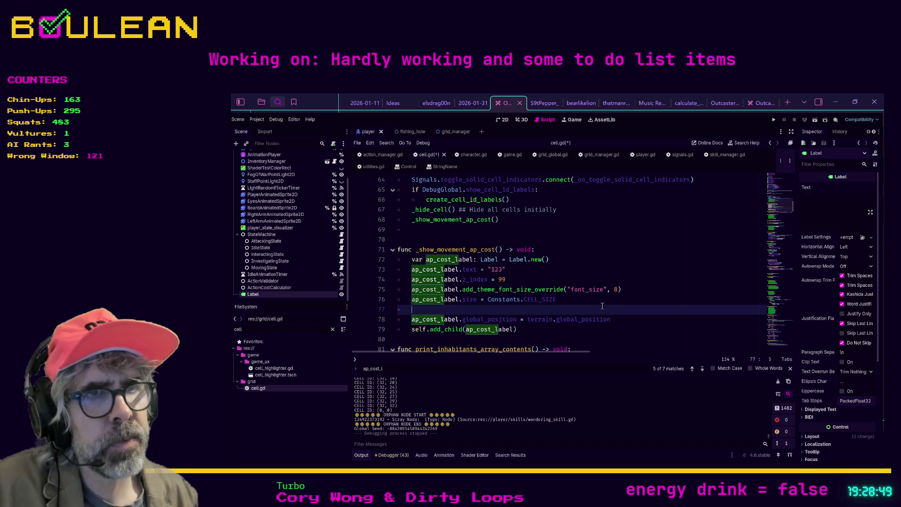
pyautogui.write('ap_cost')
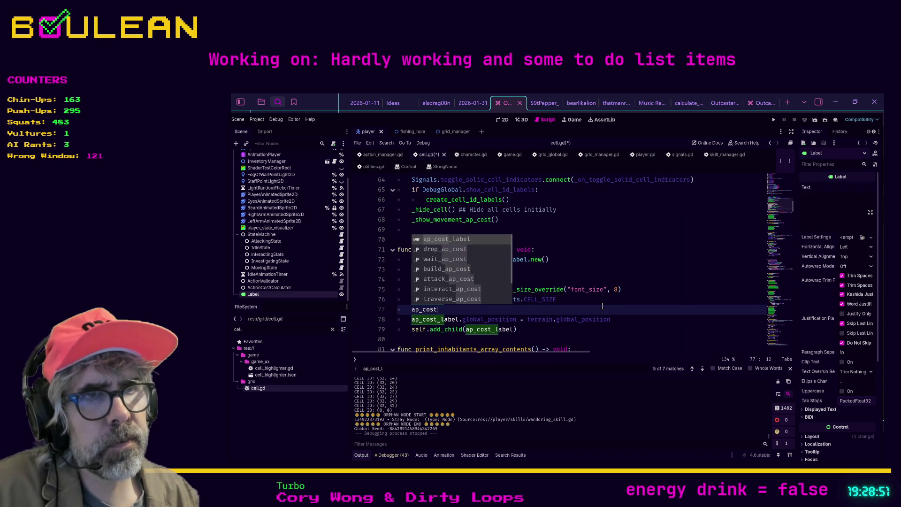
pyautogui.press('Return')
pyautogui.write('.')
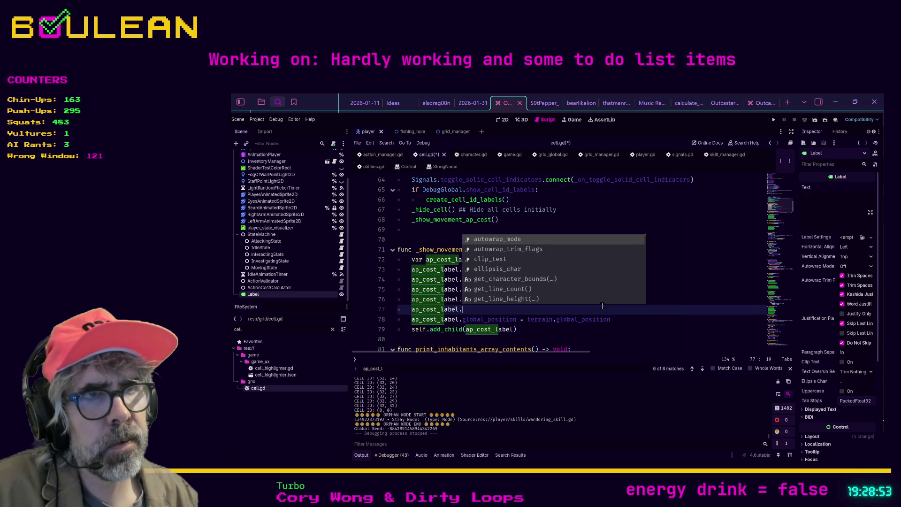
pyautogui.write('justification_flags =')
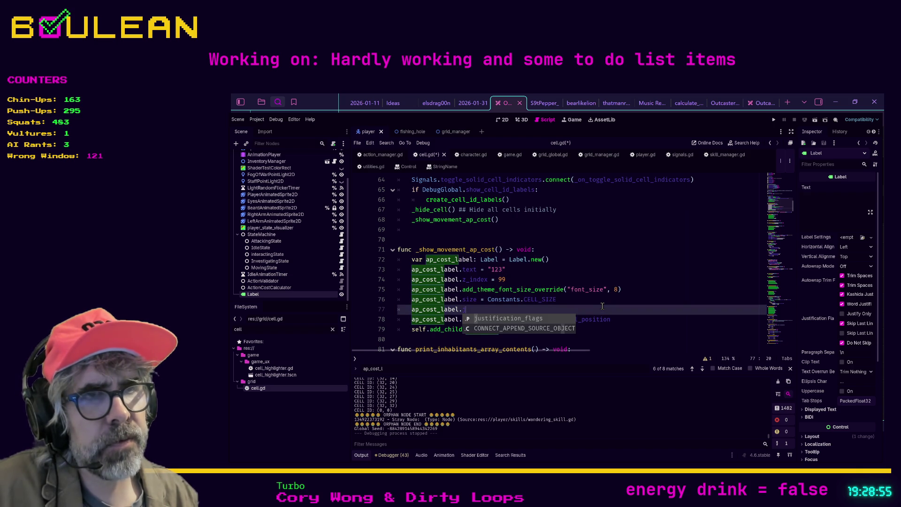
pyautogui.press('Return')
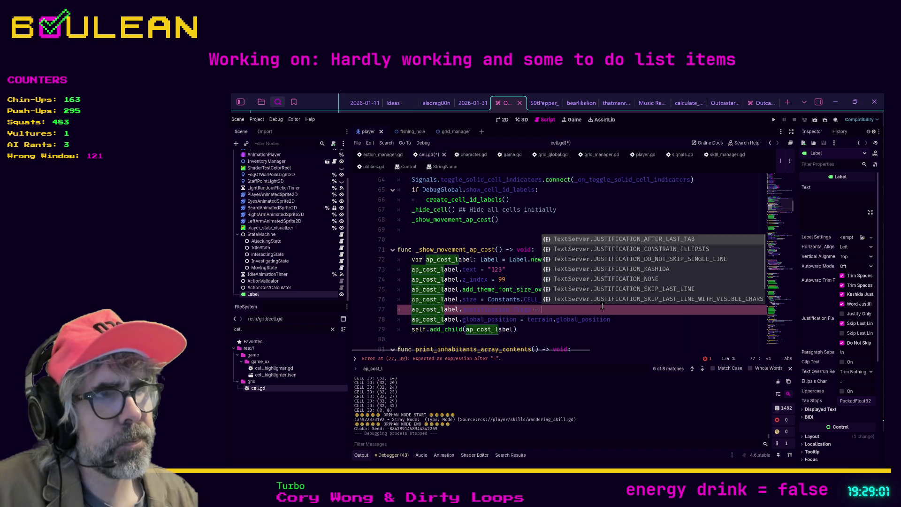
pyautogui.press('Down')
pyautogui.press('Down')
pyautogui.press('Down')
pyautogui.press('Up')
pyautogui.press('Up')
pyautogui.press('Up')
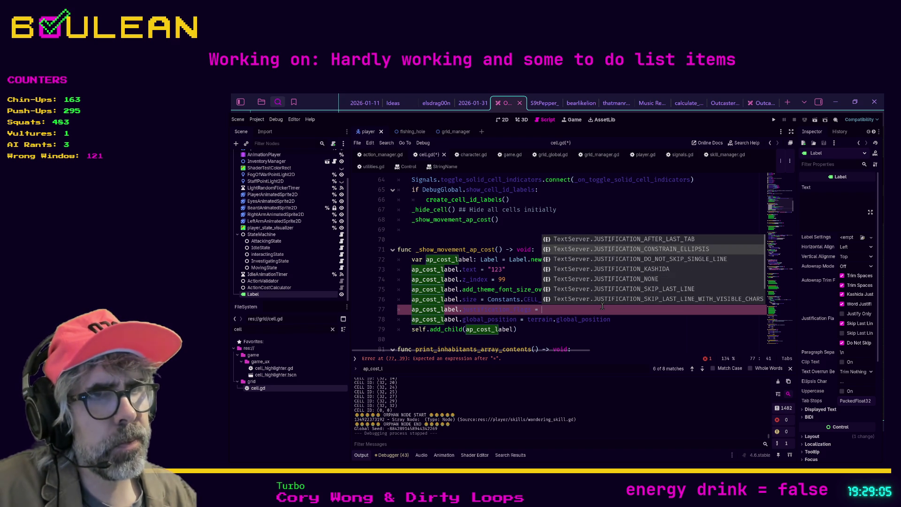
pyautogui.hotkey('ctrl', 'shift', 'Left')
pyautogui.hotkey('ctrl', 'shift', 'Left')
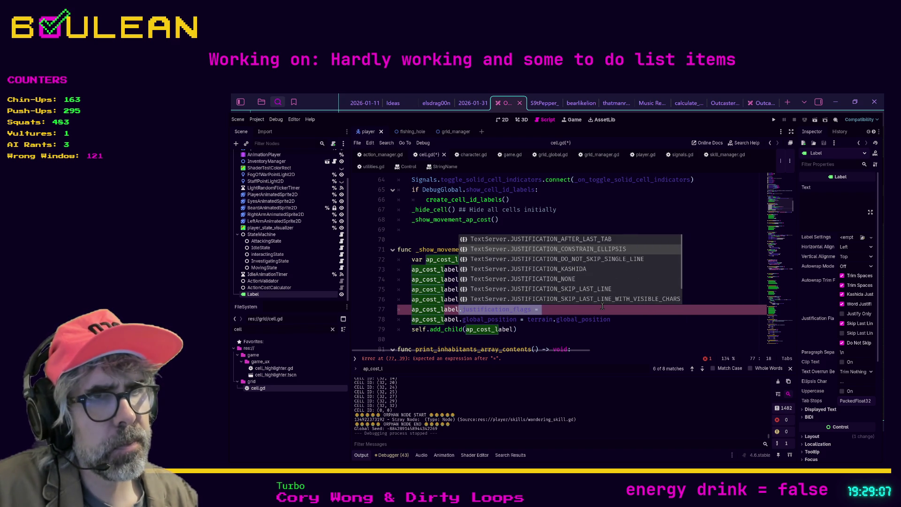
pyautogui.press('BackSpace')
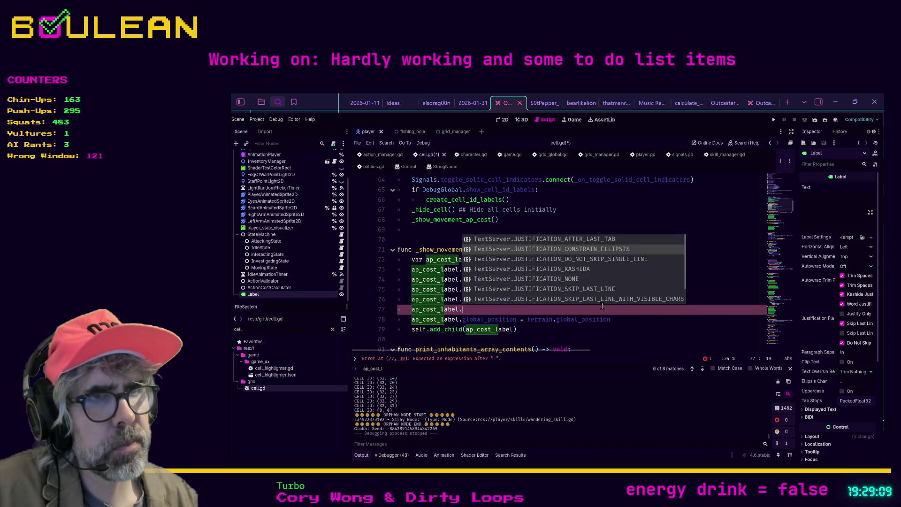
pyautogui.write('vertical_alignment =')
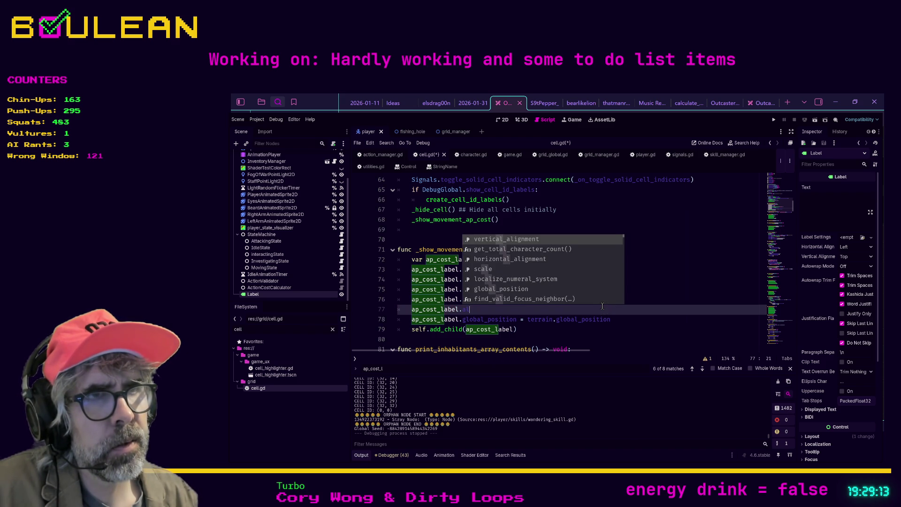
pyautogui.press('Return')
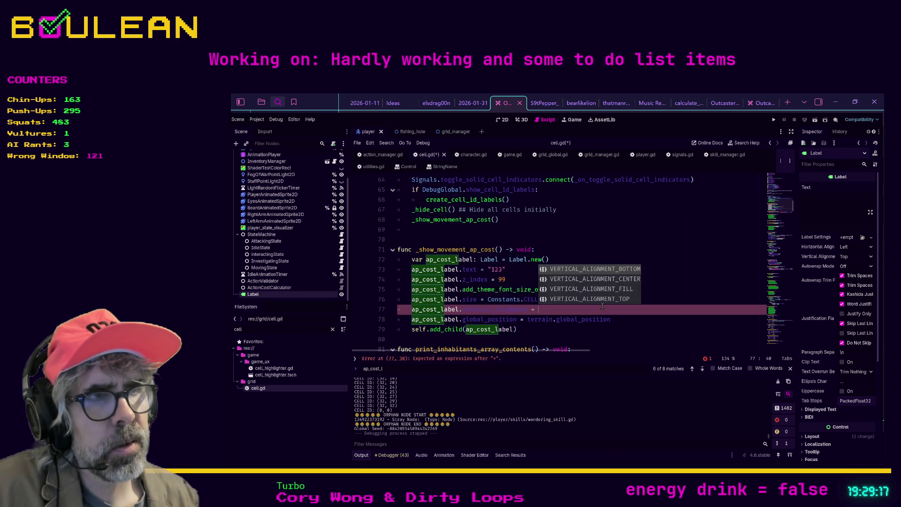
pyautogui.press('Down')
pyautogui.press('Down')
pyautogui.press('Down')
pyautogui.press('Return')
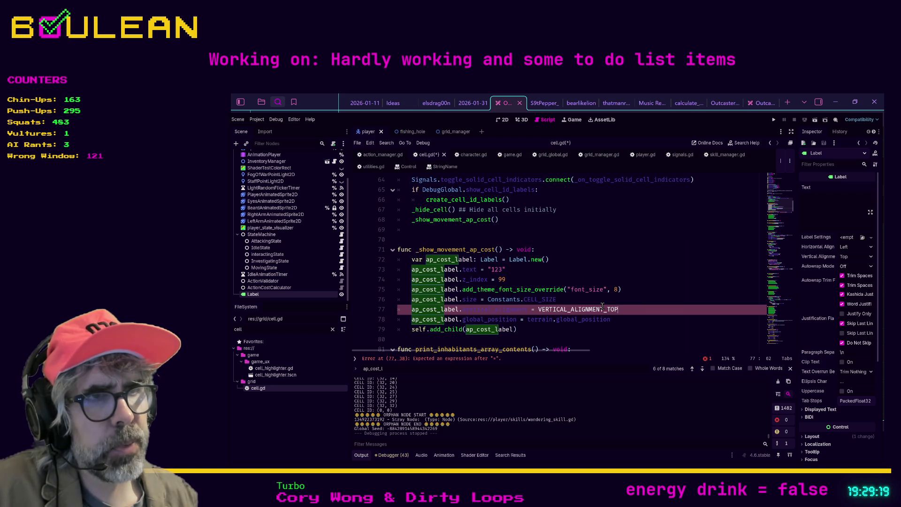
# Step: Add a line setting ap_cost_label.horizontal_alignment to HORIZONTAL_ALIGNMENT_LEFT
pyautogui.press('Return')
pyautogui.write('ap_co')
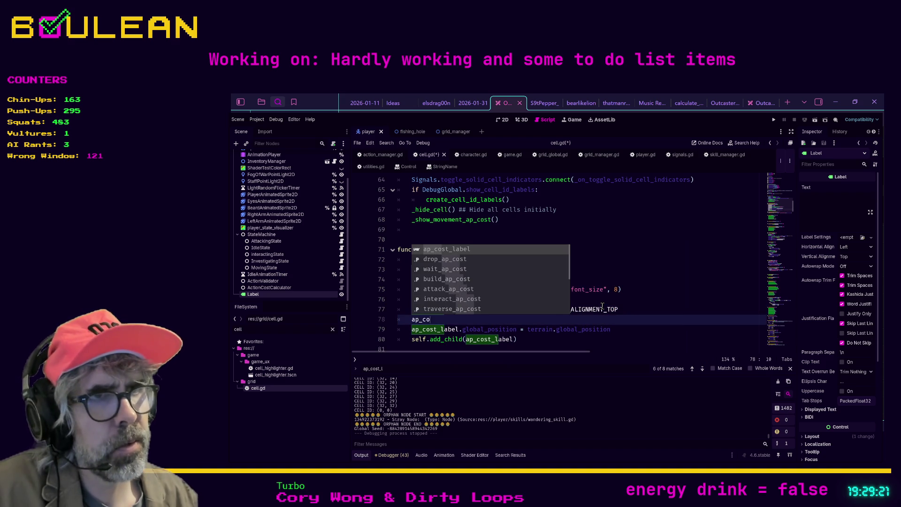
pyautogui.press('Return')
pyautogui.write('.hor')
pyautogui.press('Return')
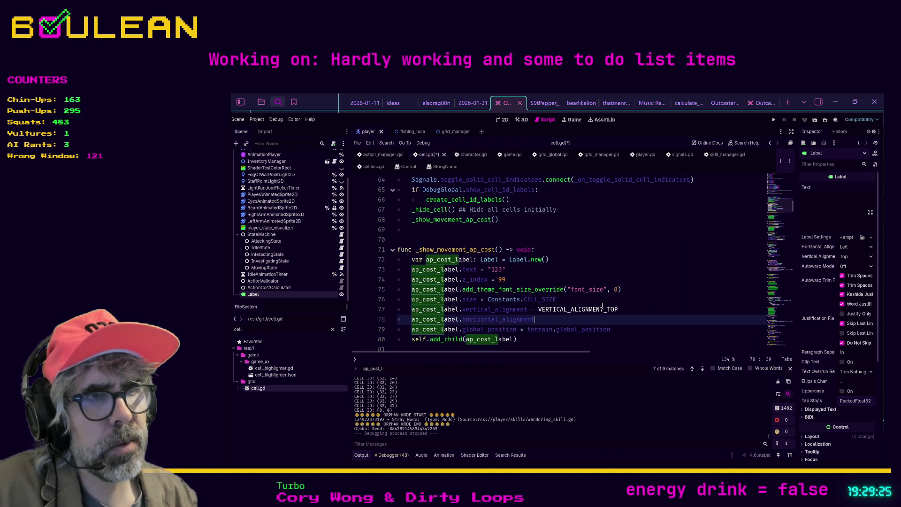
pyautogui.write('VER')
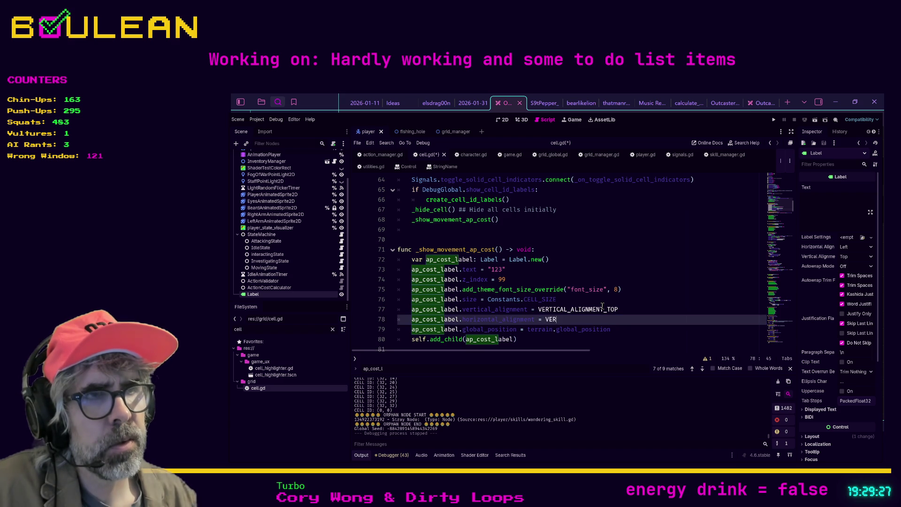
pyautogui.write('T')
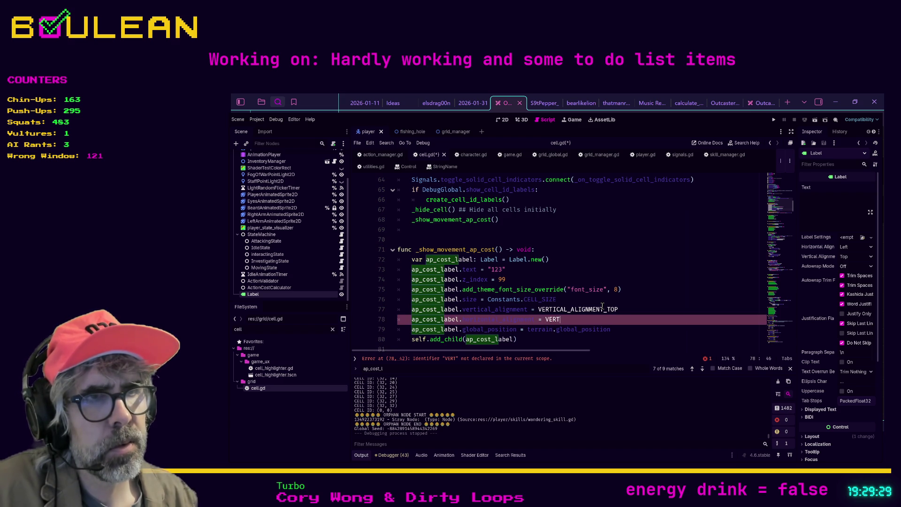
pyautogui.press('BackSpace')
pyautogui.press('BackSpace')
pyautogui.press('BackSpace')
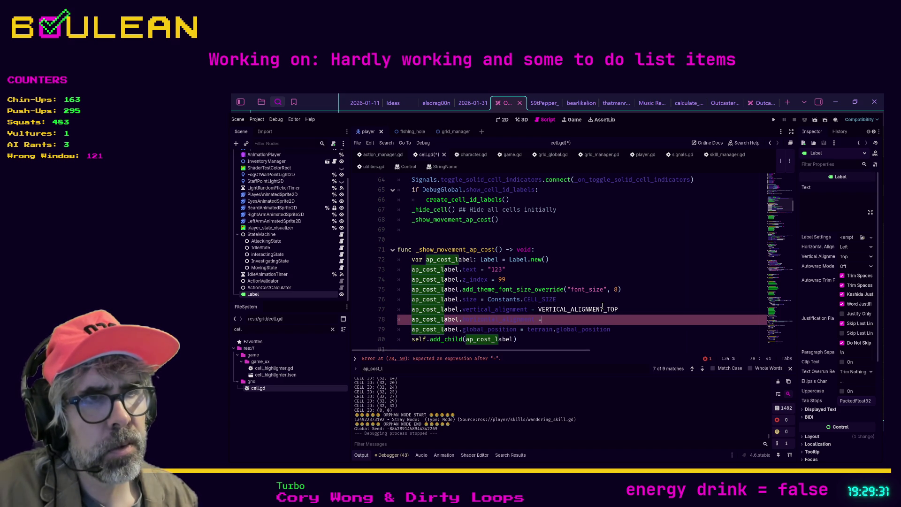
pyautogui.write('= HO')
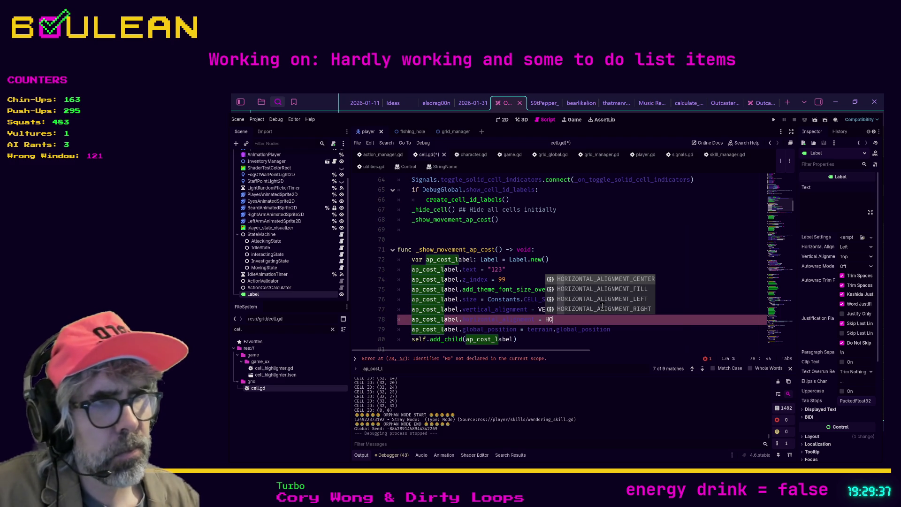
pyautogui.press('Down')
pyautogui.press('Down')
pyautogui.press('Return')
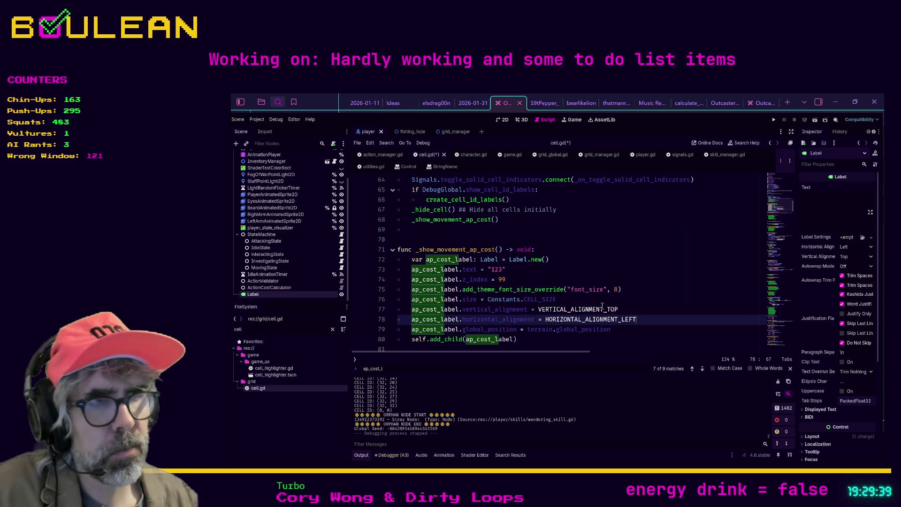
# Step: Save cell.gd and launch the game to check the labels
pyautogui.hotkey('ctrl', 's')
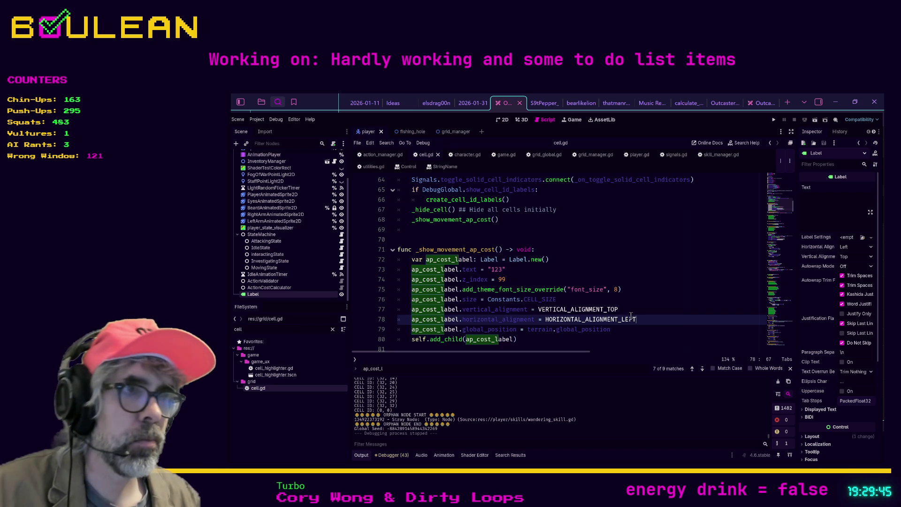
pyautogui.press('Up')
pyautogui.press('F5')
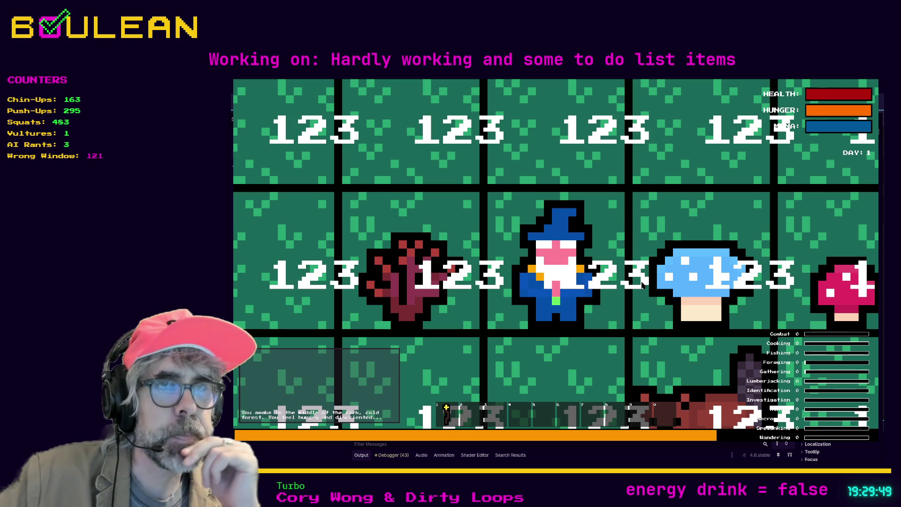
# Step: Zoom out in the running game to inspect the 123 labels, then stop it
pyautogui.scroll(-3, 643, 285)
pyautogui.scroll(-3, 642, 285)
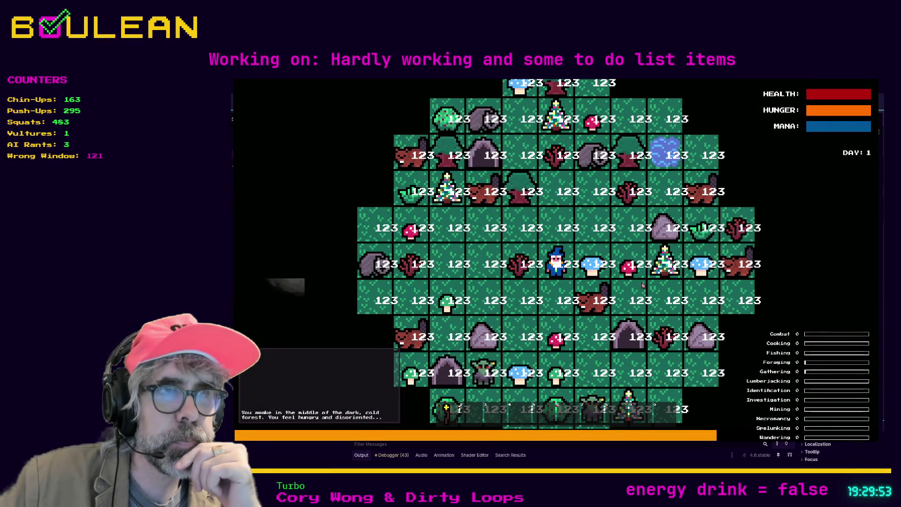
pyautogui.scroll(-3, 642, 285)
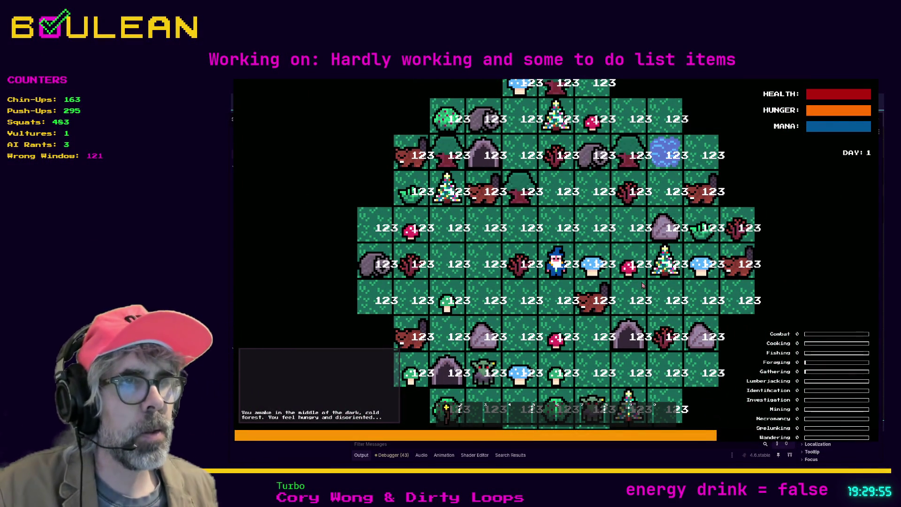
pyautogui.press('F8')
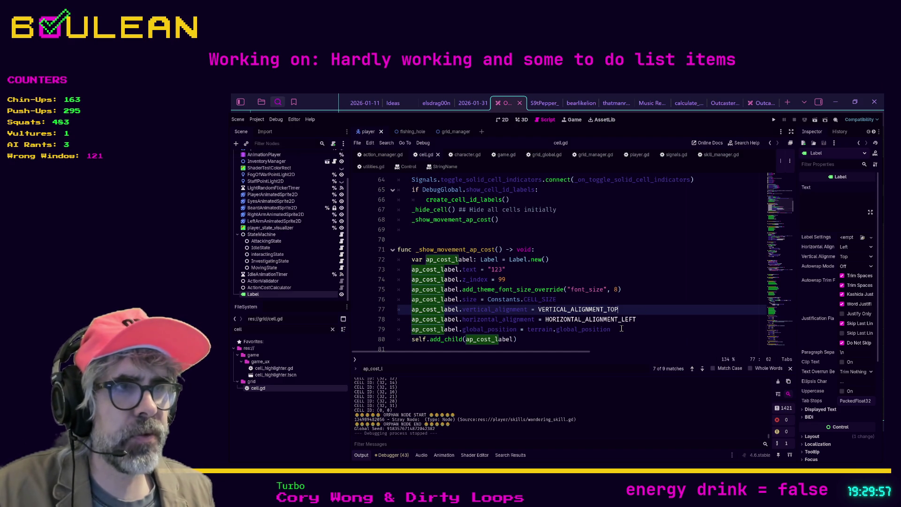
# Step: Comment out the global_position line 79 and rerun the game to confirm the labels
pyautogui.click(621, 329)
pyautogui.hotkey('ctrl', 'k')
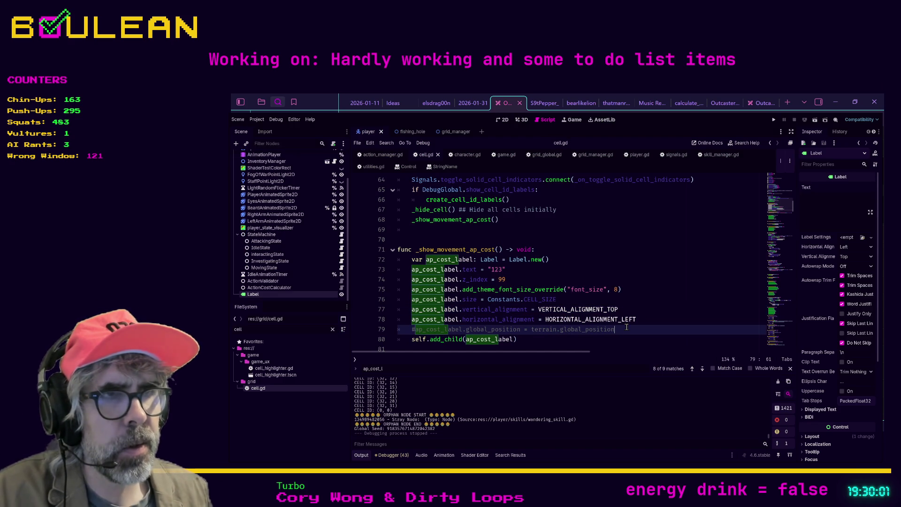
pyautogui.press('F5')
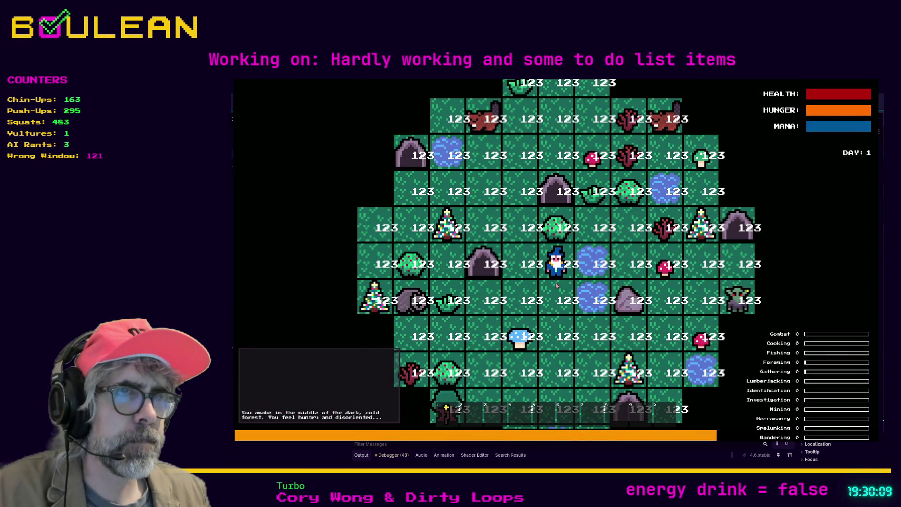
pyautogui.press('F8')
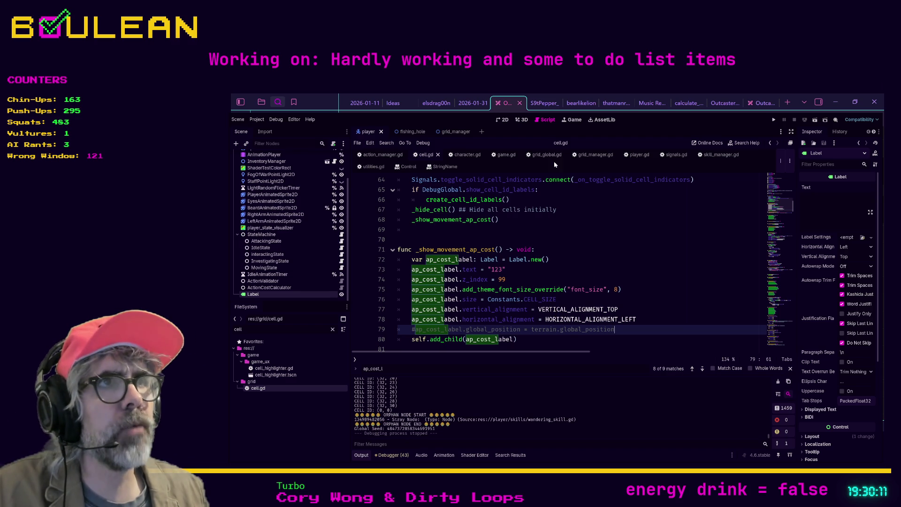
pyautogui.click(504, 120)
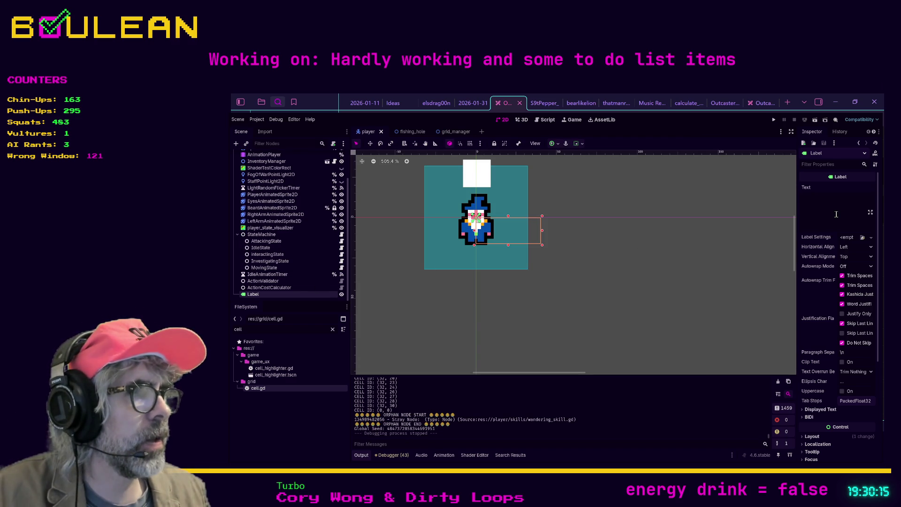
# Step: Expand the Label's Layout and Transform sections in the Inspector
pyautogui.scroll(-2, 836, 214)
pyautogui.scroll(-2, 839, 225)
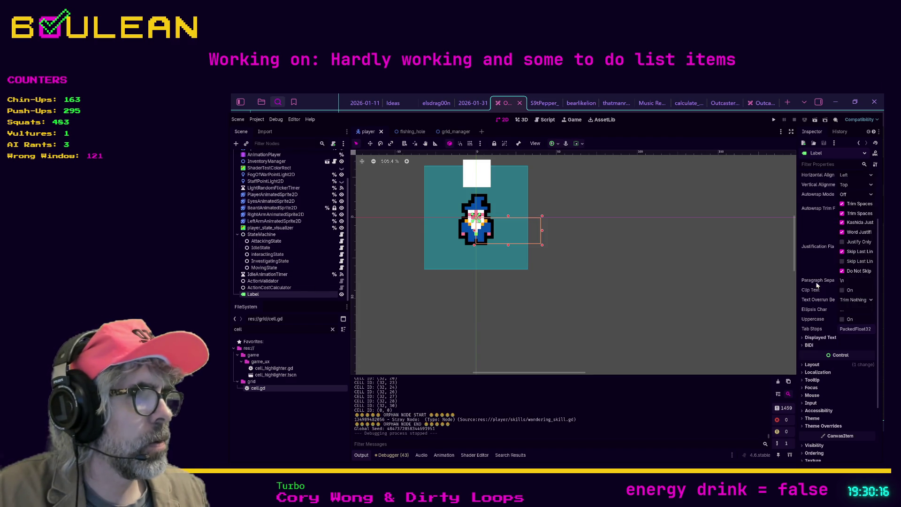
pyautogui.click(804, 364)
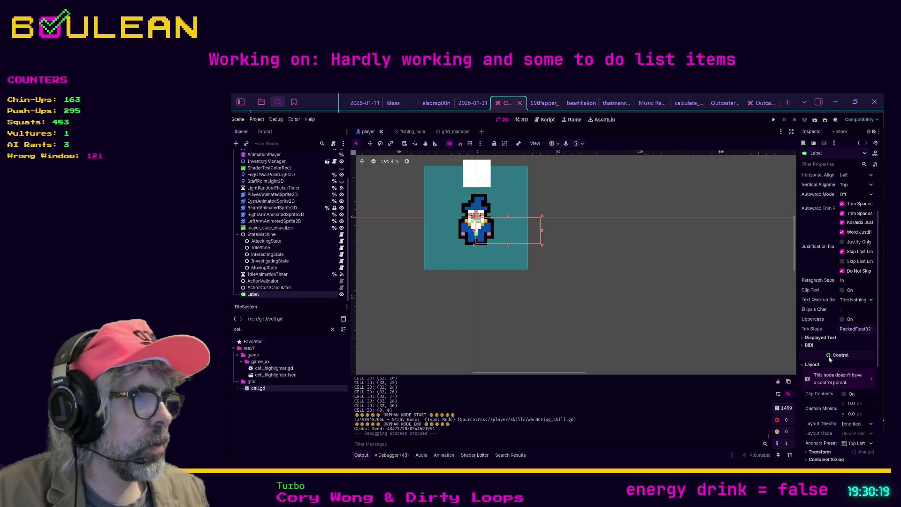
pyautogui.scroll(-2, 829, 359)
pyautogui.click(810, 416)
pyautogui.scroll(-4, 833, 377)
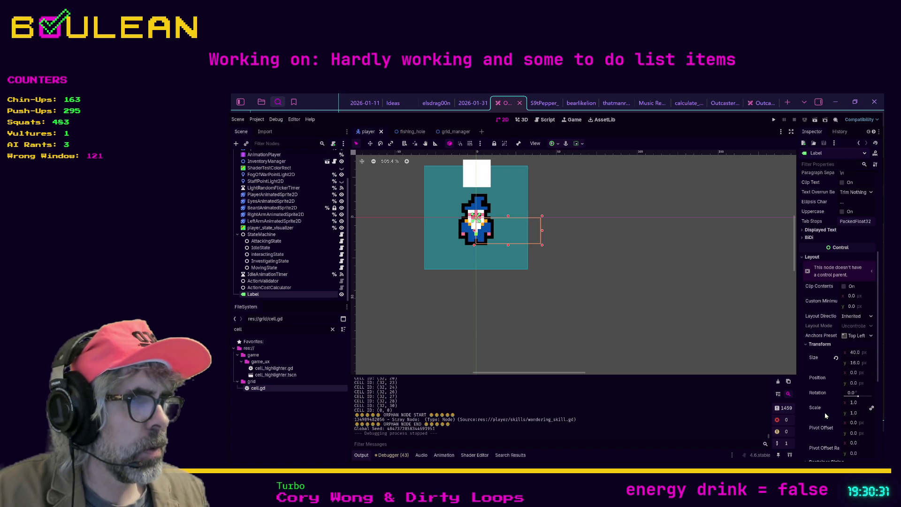
pyautogui.scroll(-2, 824, 412)
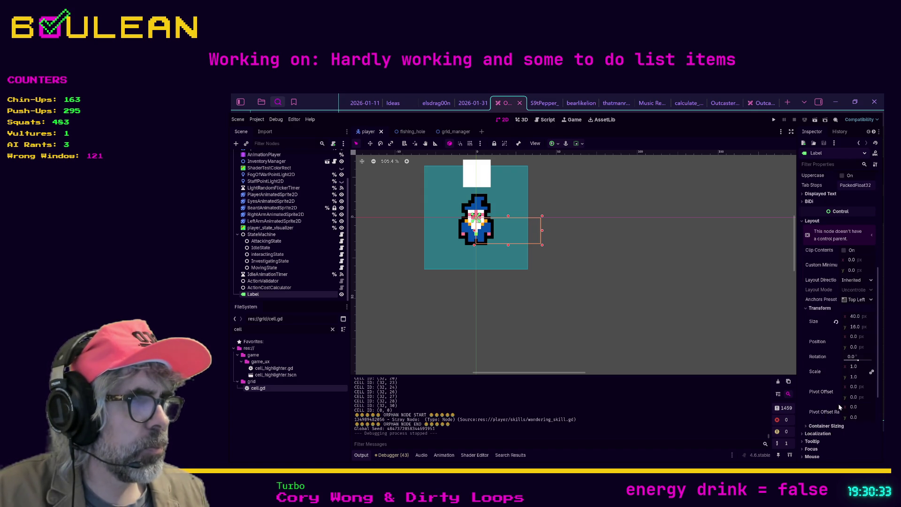
# Step: Try a Pivot Offset x of -16, revert it to 0, and check Container Sizing
pyautogui.click(853, 387)
pyautogui.write('-')
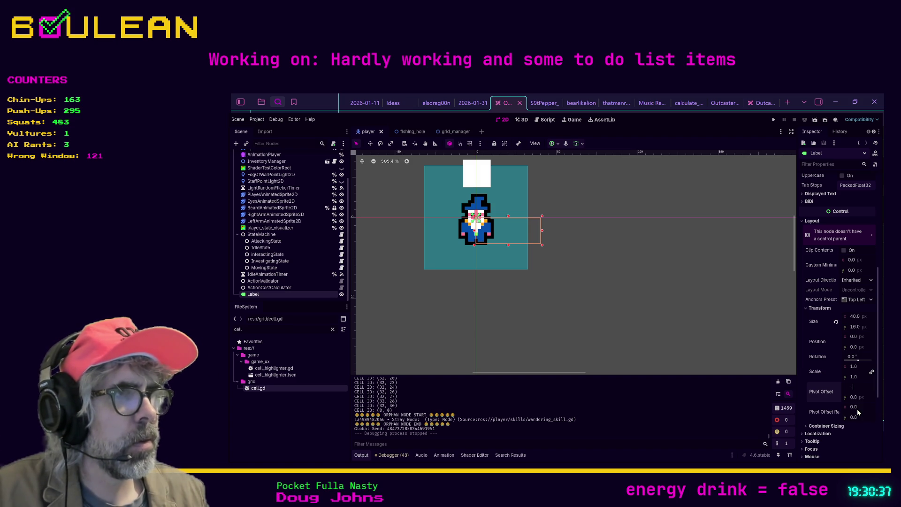
pyautogui.write('16')
pyautogui.press('Return')
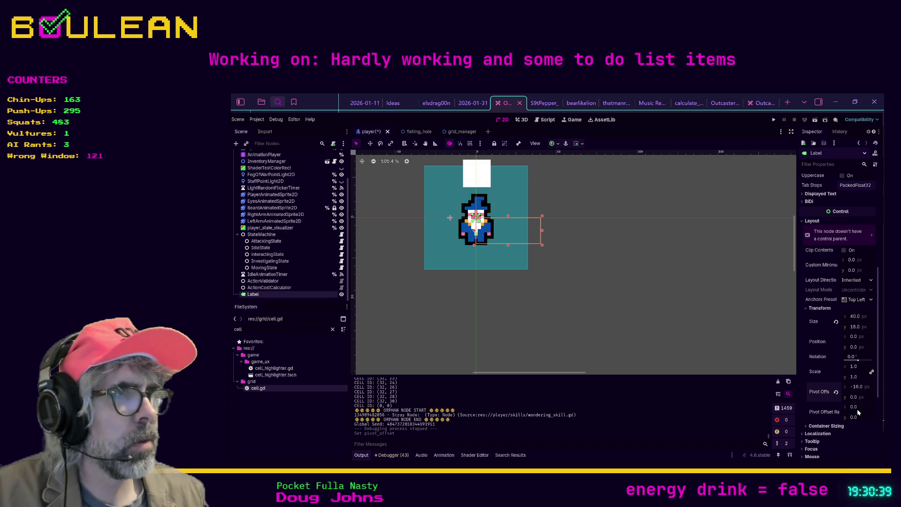
pyautogui.click(836, 392)
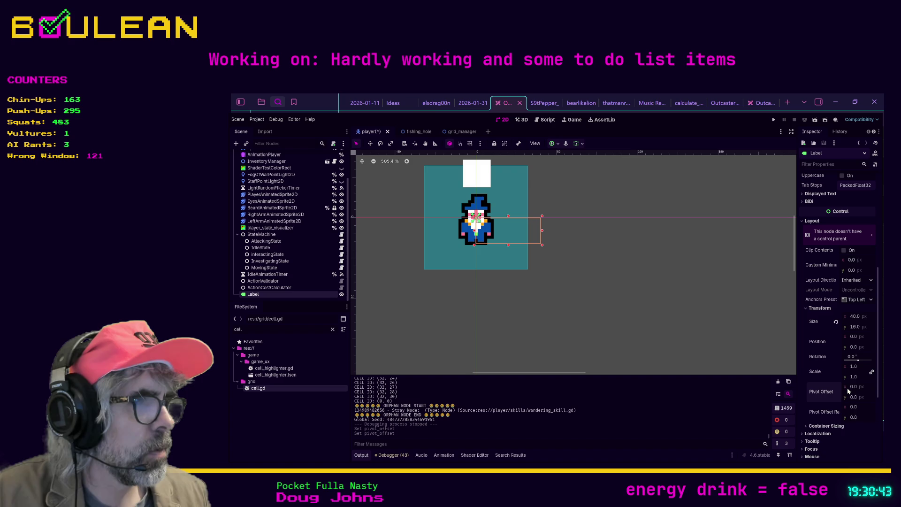
pyautogui.click(807, 427)
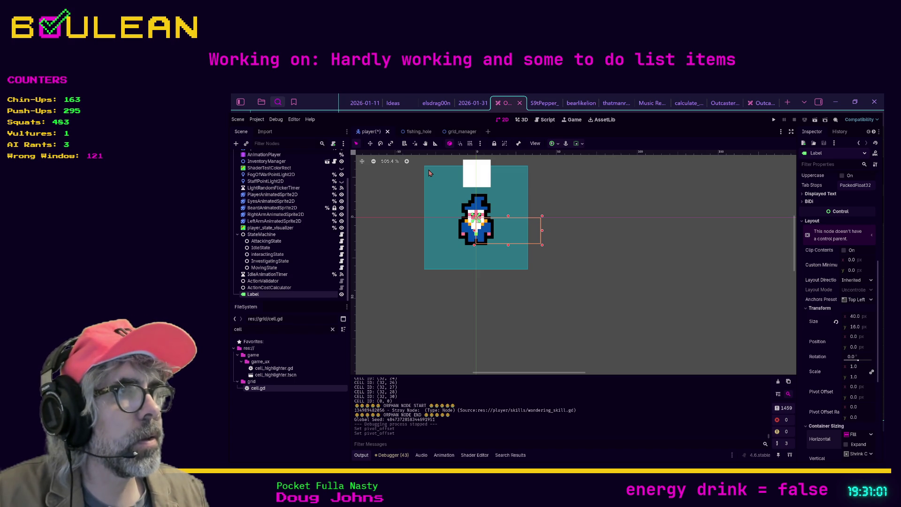
pyautogui.click(543, 120)
# Step: Comment out the alignment lines 77–78 and open a new line above them
pyautogui.scroll(-1, 619, 267)
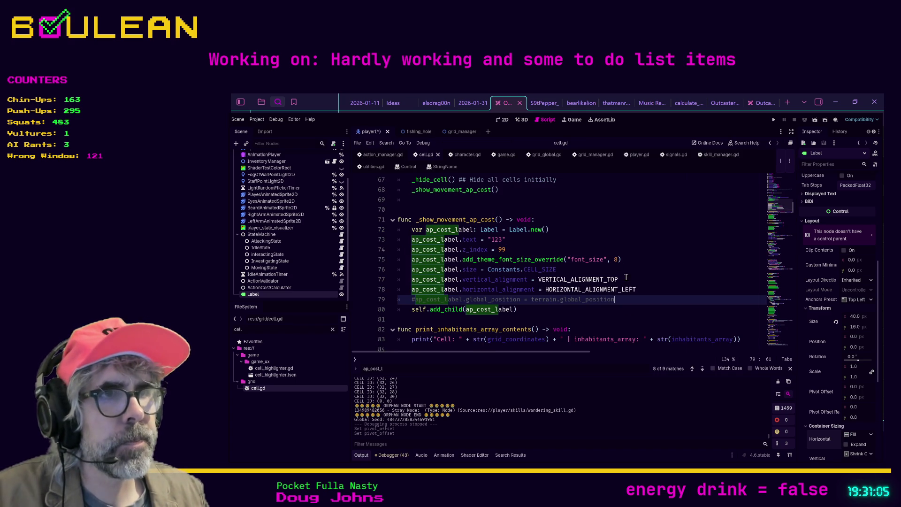
pyautogui.moveTo(643, 289); pyautogui.dragTo(393, 280)
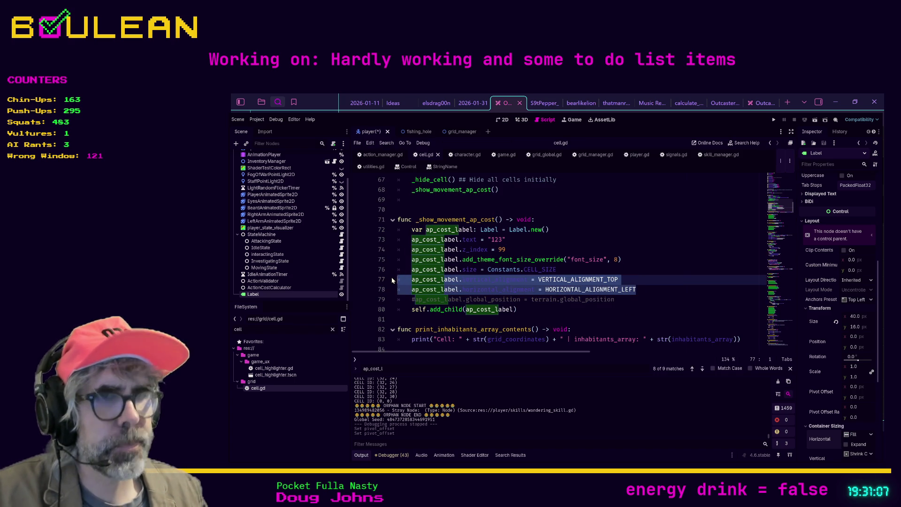
pyautogui.hotkey('ctrl', 'k')
pyautogui.press('Home')
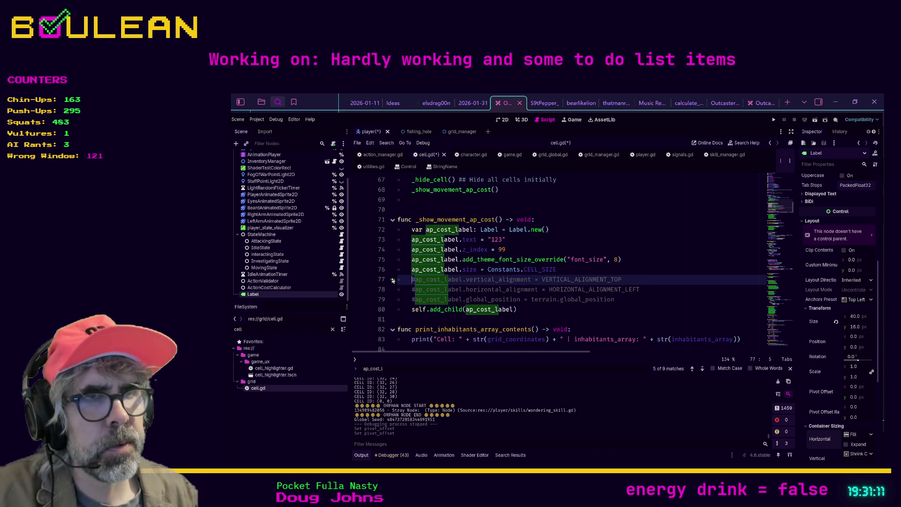
pyautogui.press('Return')
pyautogui.press('Up')
# Step: Write ap_cost_label.position = Vector2(Constants.CELL_SIZE / 2, Constants.CELL_SIZE)
pyautogui.write('ap_cost_label.')
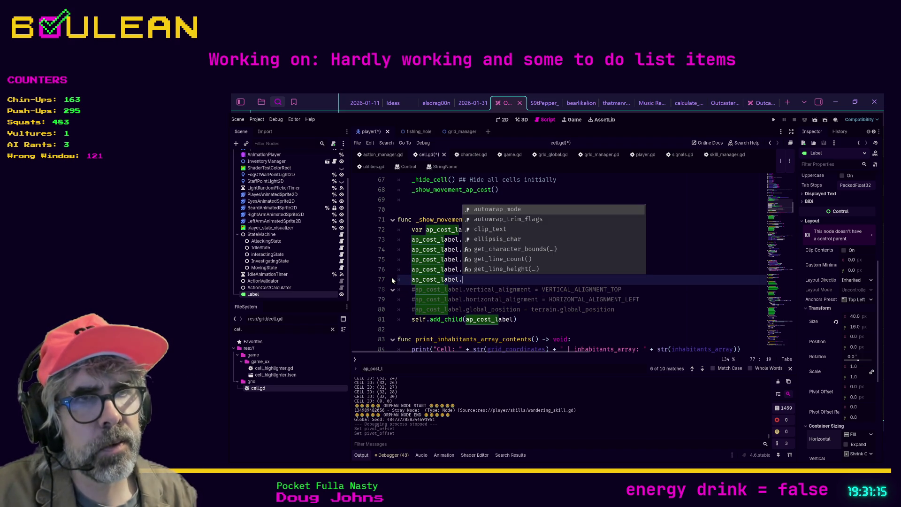
pyautogui.write('pos')
pyautogui.press('Return')
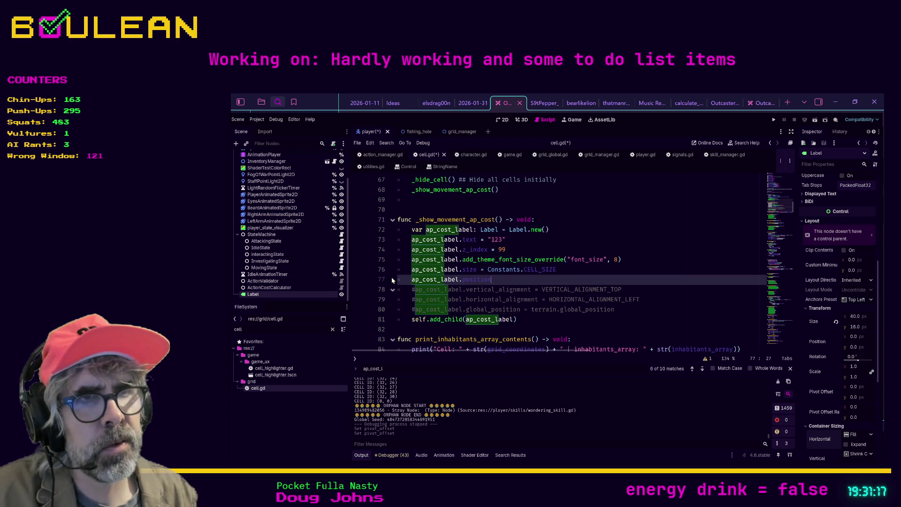
pyautogui.write(' = ')
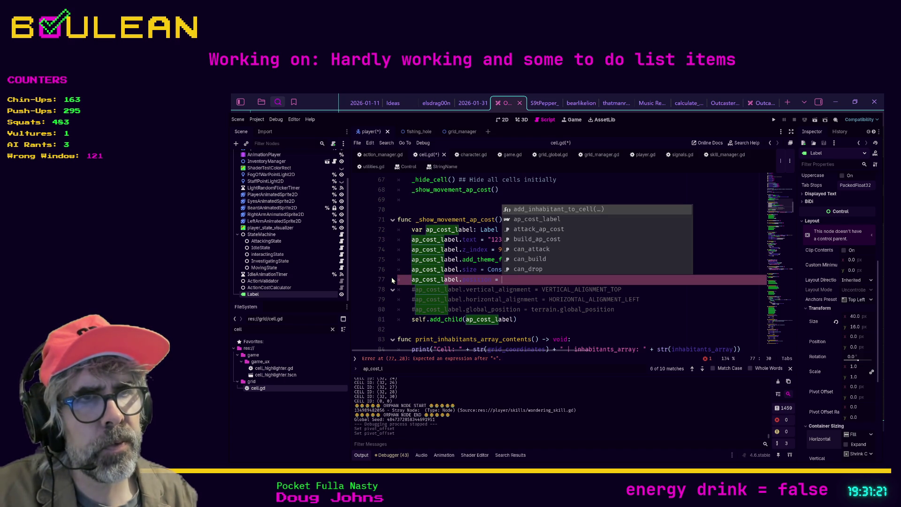
pyautogui.write('Vec')
pyautogui.press('Return')
pyautogui.write('C')
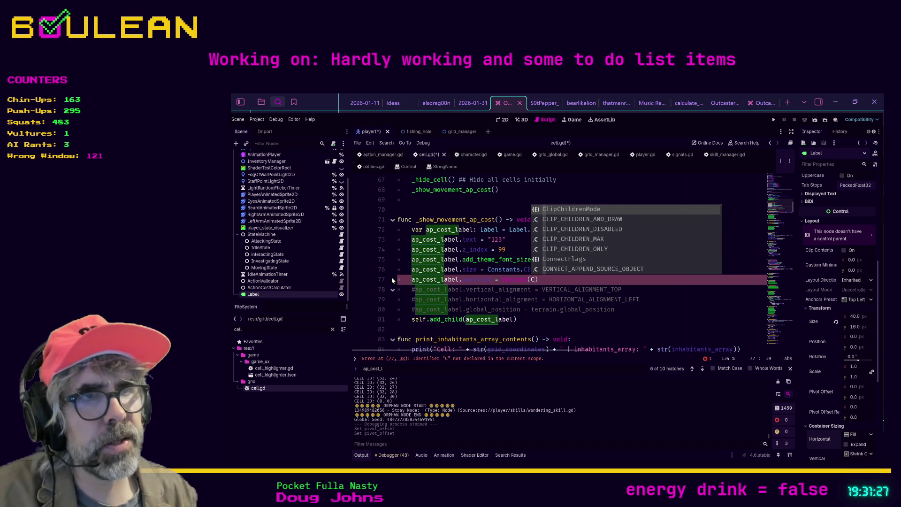
pyautogui.write('onstants')
pyautogui.write('.CE')
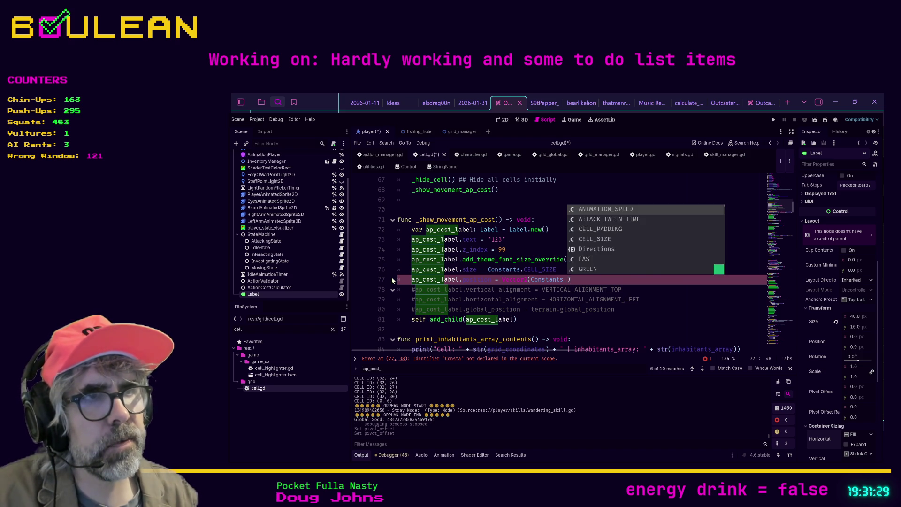
pyautogui.press('Down')
pyautogui.press('Return')
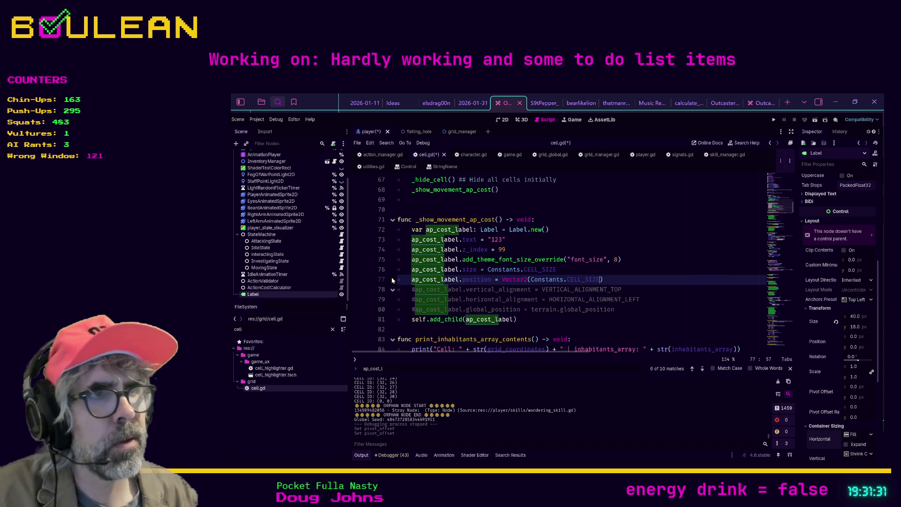
pyautogui.write('/ 2')
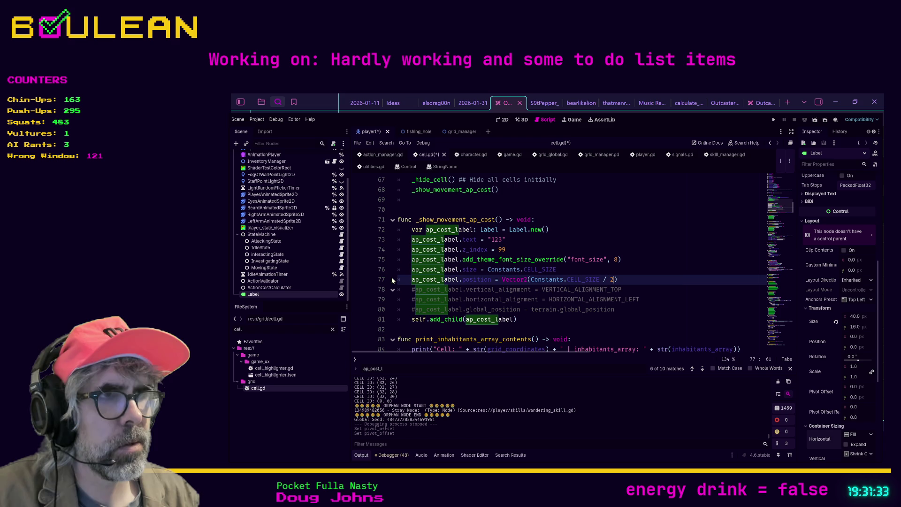
pyautogui.write(', Constant')
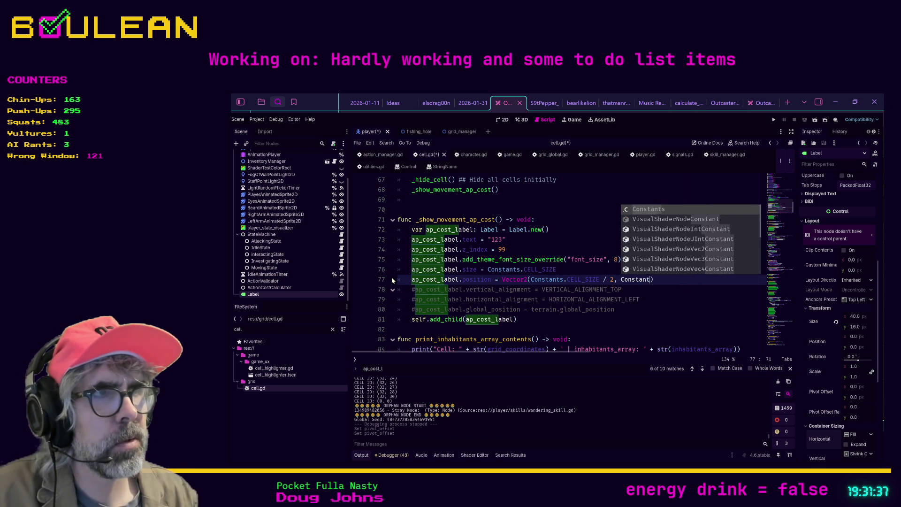
pyautogui.press('Return')
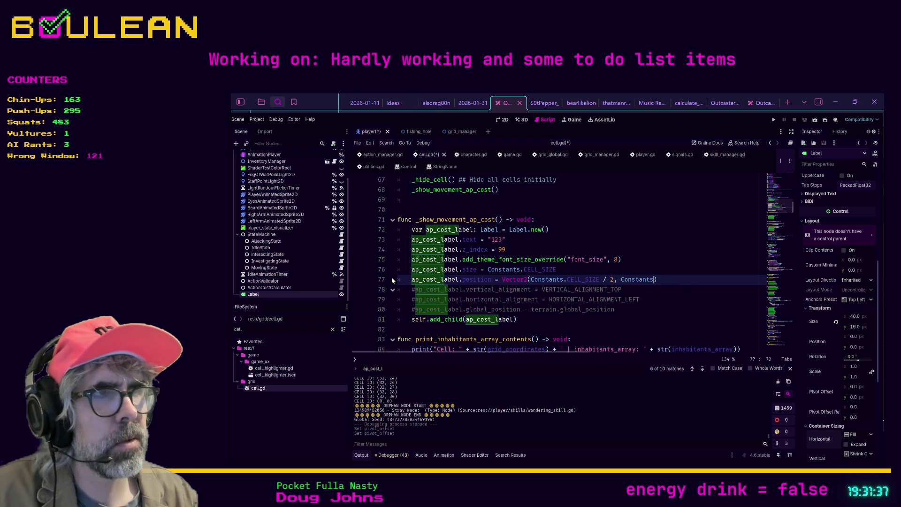
pyautogui.write('.CE')
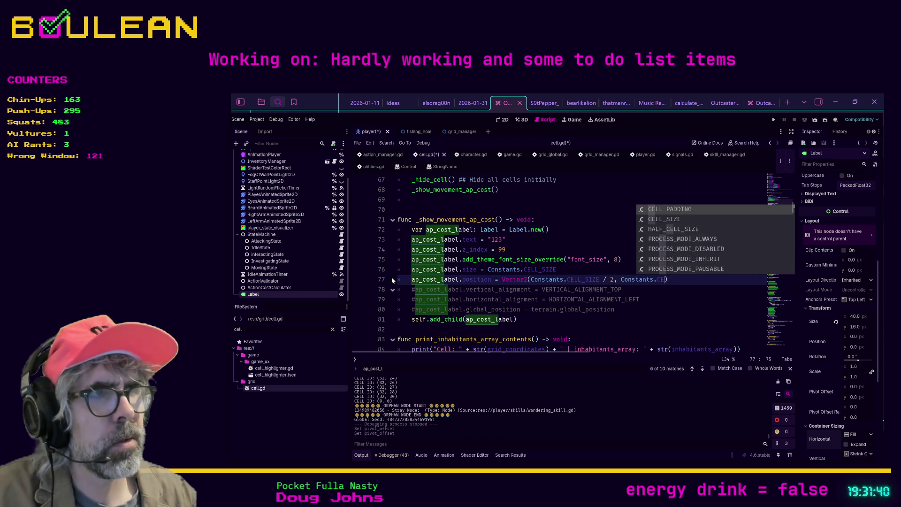
pyautogui.press('Return')
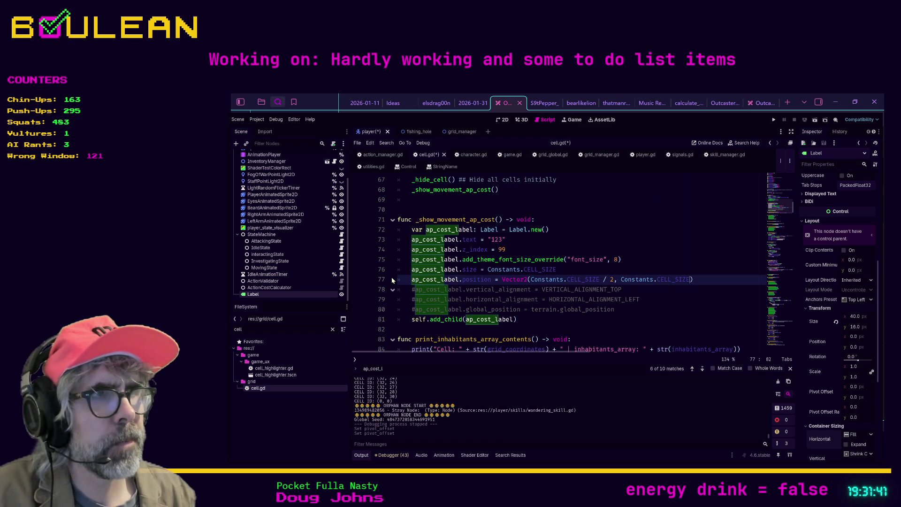
pyautogui.write(')')
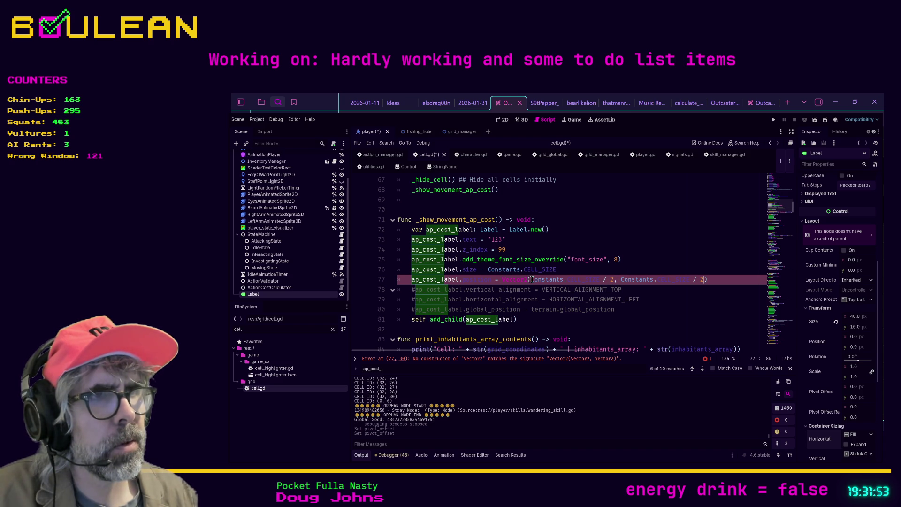
# Step: Add parentheses around the Vector2 arguments on line 77, removing a doubled bracket
pyautogui.write('(')
pyautogui.click(618, 280)
pyautogui.write(')')
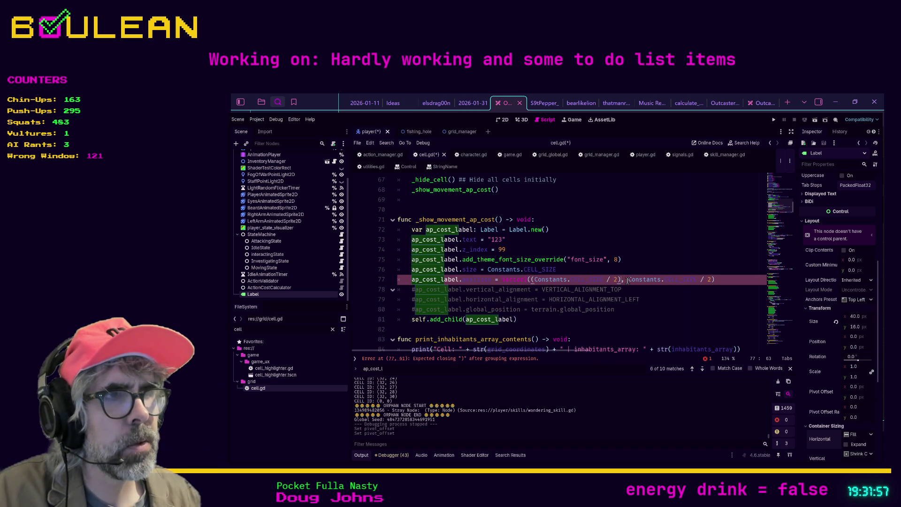
pyautogui.click(629, 280)
pyautogui.write('(')
pyautogui.press('End')
pyautogui.write(')')
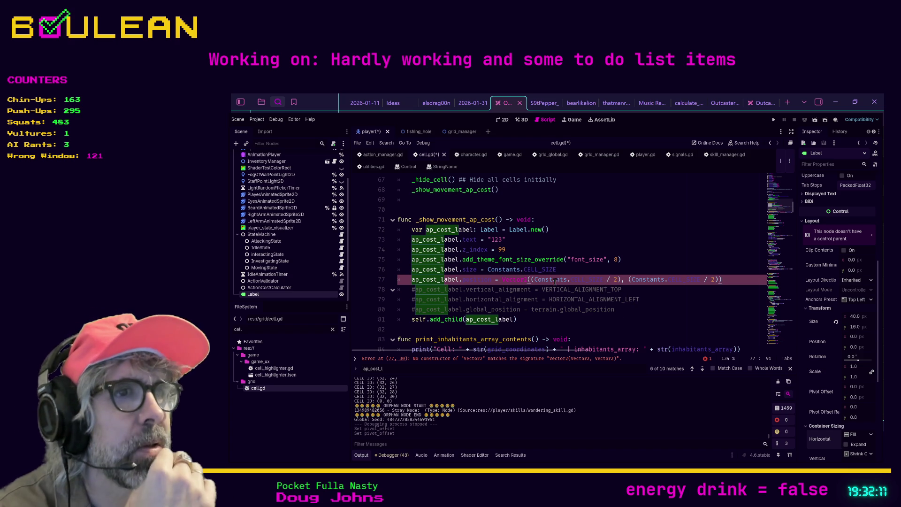
pyautogui.click(535, 280)
pyautogui.press('BackSpace')
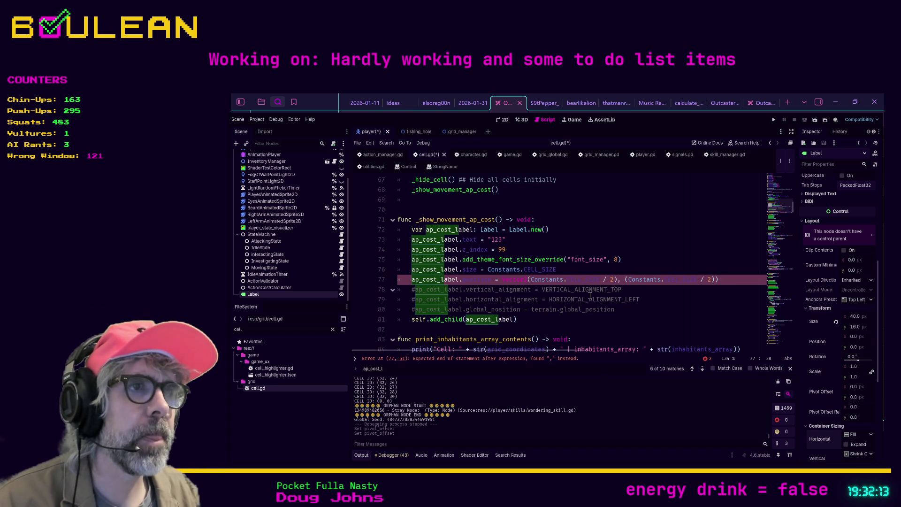
# Step: Drop the second argument to make Vector2(-Constants.CELL_SIZE / 2), then run the game
pyautogui.click(617, 280)
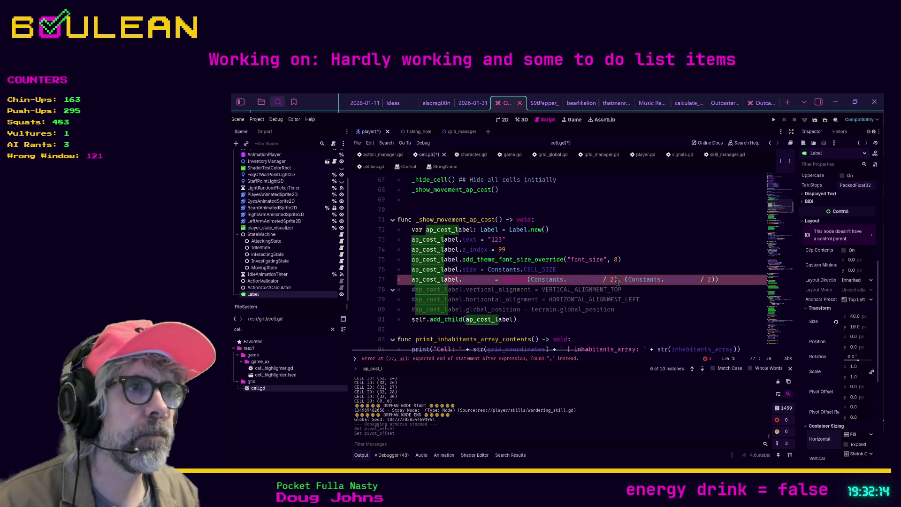
pyautogui.keyDown('shift'); pyautogui.click(714, 280); pyautogui.keyUp('shift')
pyautogui.press('BackSpace')
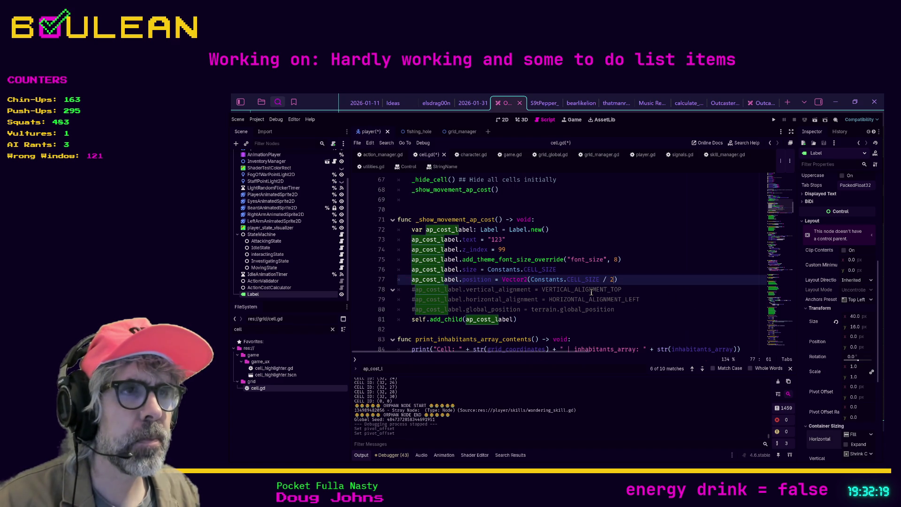
pyautogui.write('-')
pyautogui.click(636, 280)
pyautogui.press('F5')
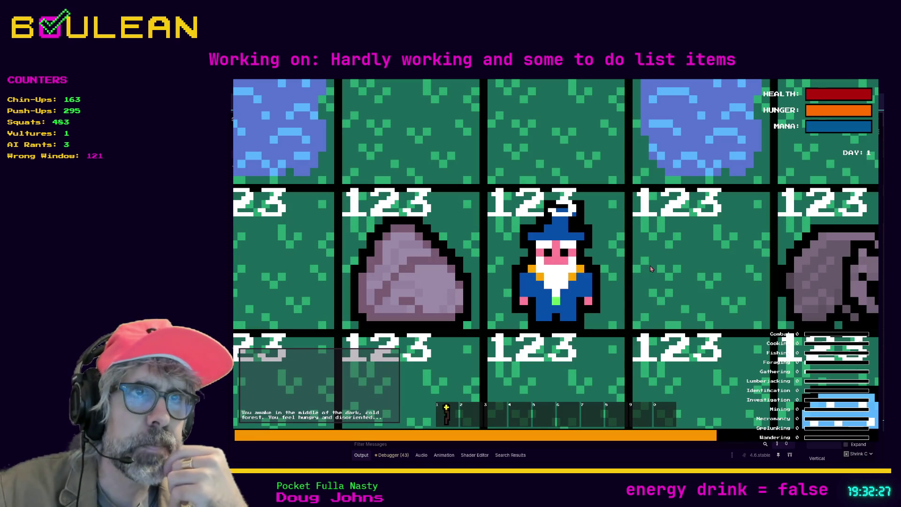
# Step: Zoom out in the game to see 123 on every tile, then close it
pyautogui.scroll(-5, 650, 269)
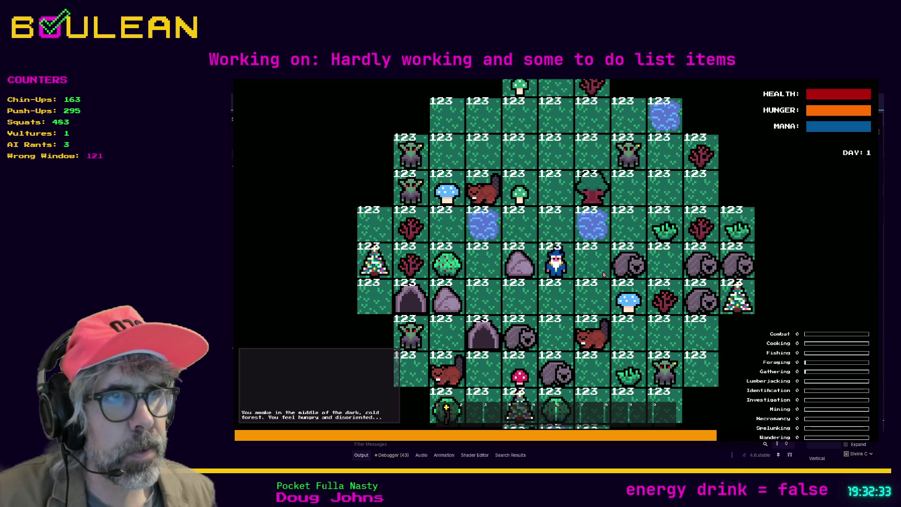
pyautogui.press('F8')
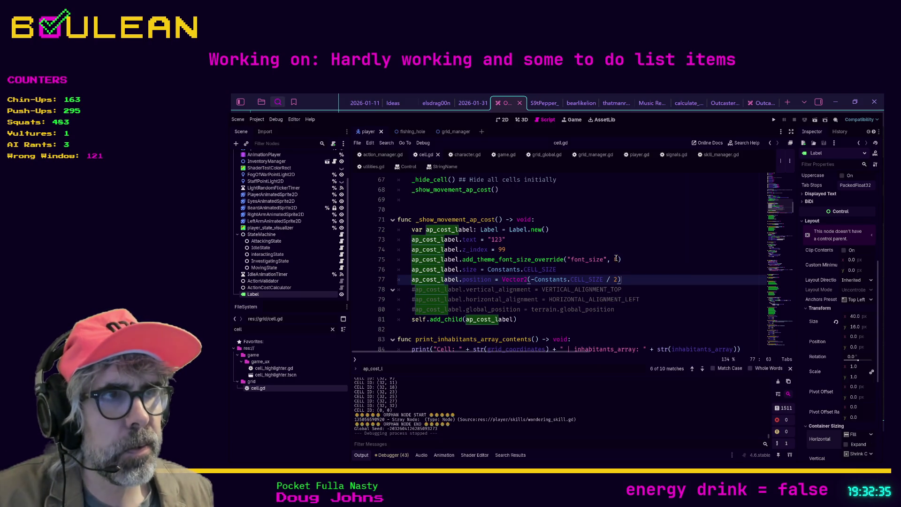
# Step: Change the AP label font size on line 75 to 4 and test it in-game
pyautogui.press('Up')
pyautogui.press('Up')
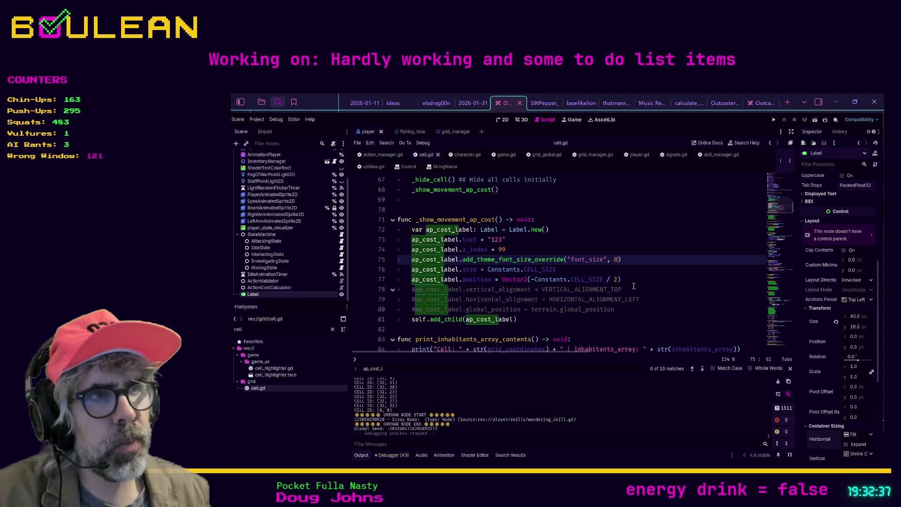
pyautogui.press('BackSpace')
pyautogui.write('4')
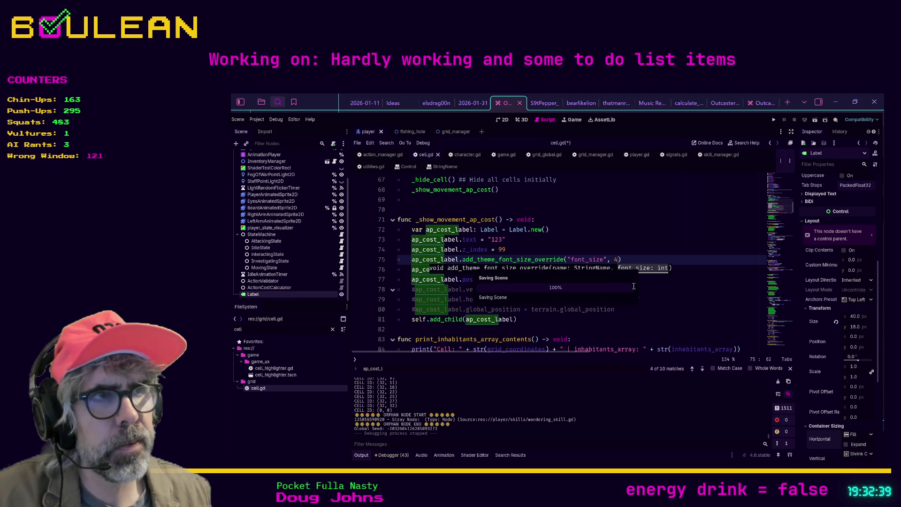
pyautogui.press('F5')
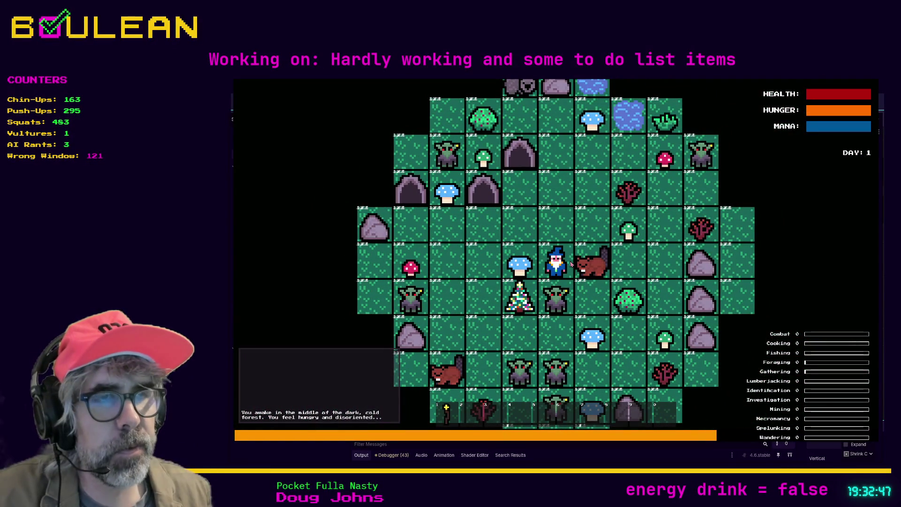
pyautogui.press('F8')
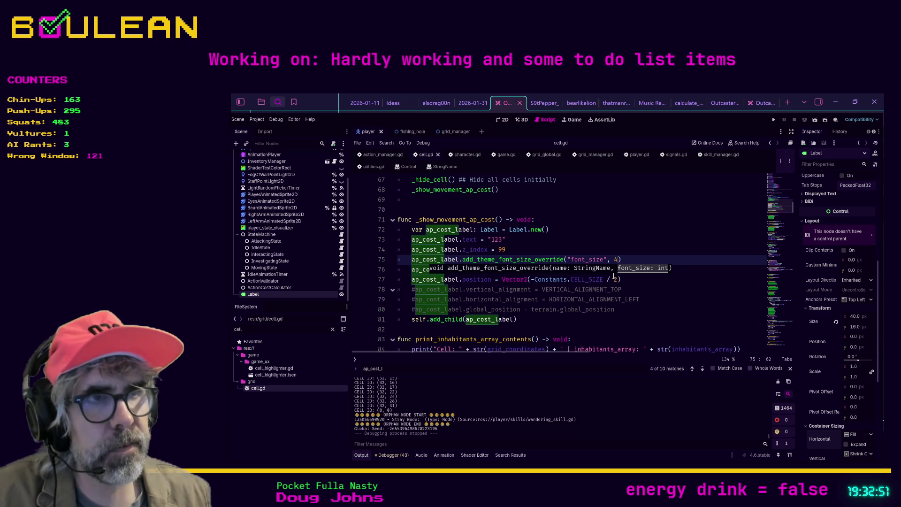
# Step: Change the font size to 6, save, and run the game to preview
pyautogui.press('BackSpace')
pyautogui.write('6')
pyautogui.hotkey('ctrl', 's')
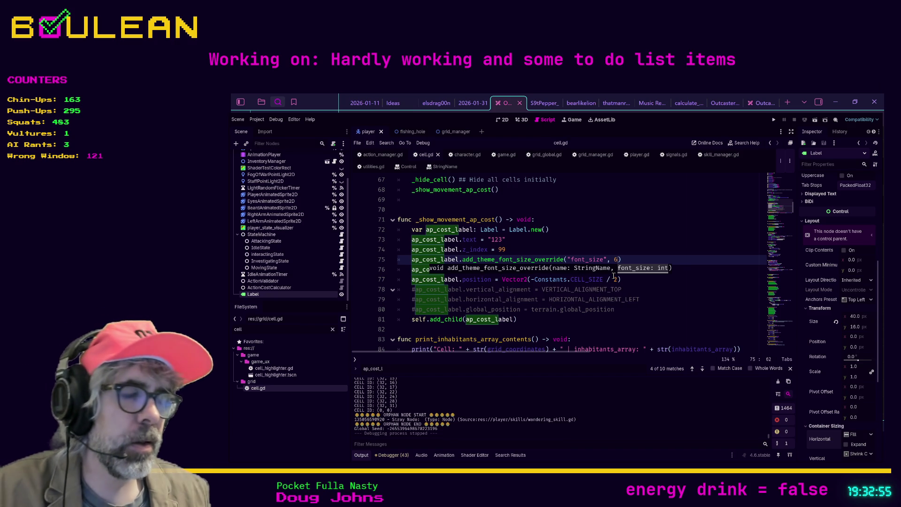
pyautogui.press('F5')
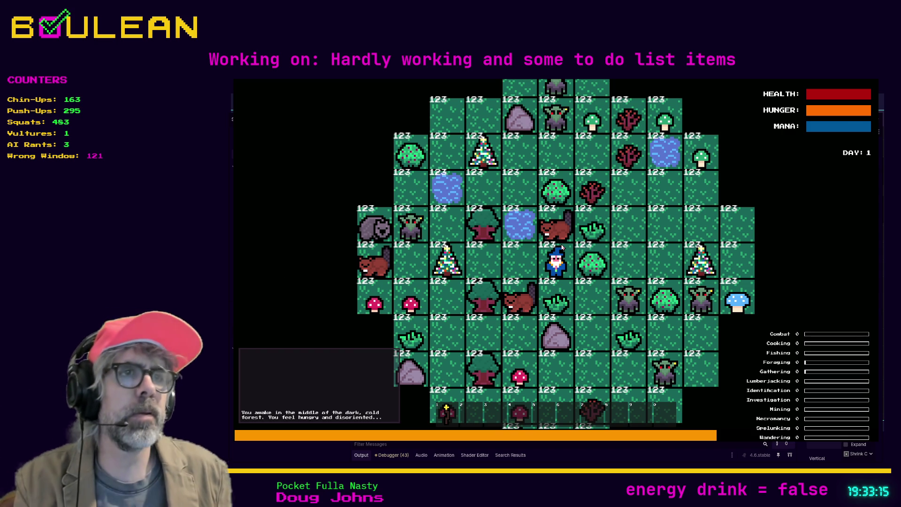
pyautogui.press('F8')
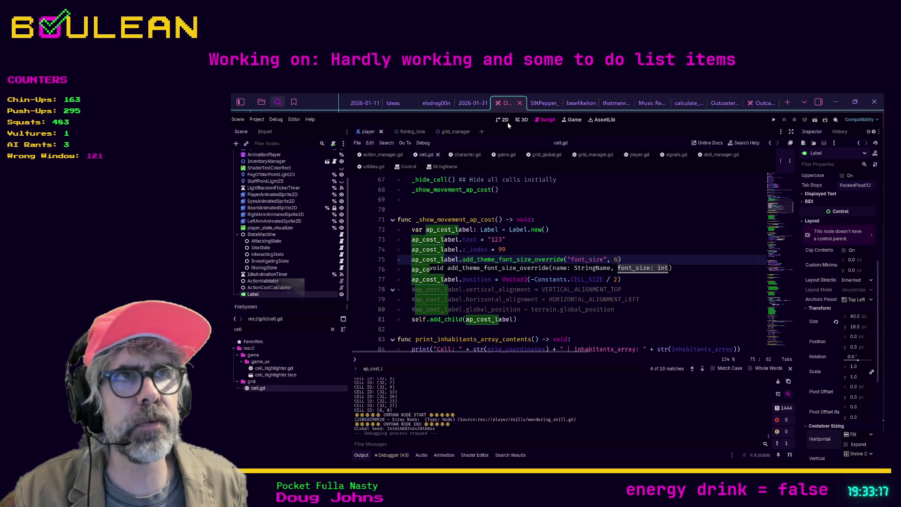
# Step: In the player scene's 2D view, set the Label's text to 'test'
pyautogui.click(503, 121)
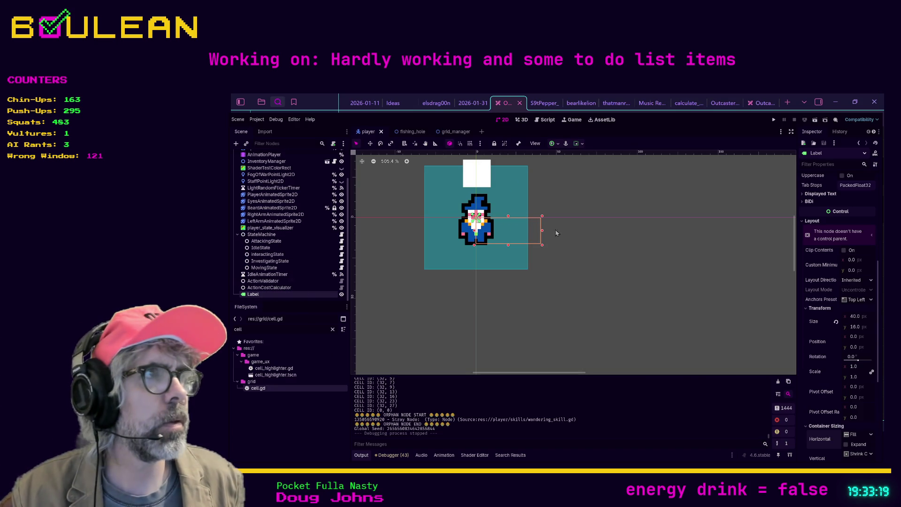
pyautogui.scroll(5, 856, 210)
pyautogui.click(822, 203)
pyautogui.write('test')
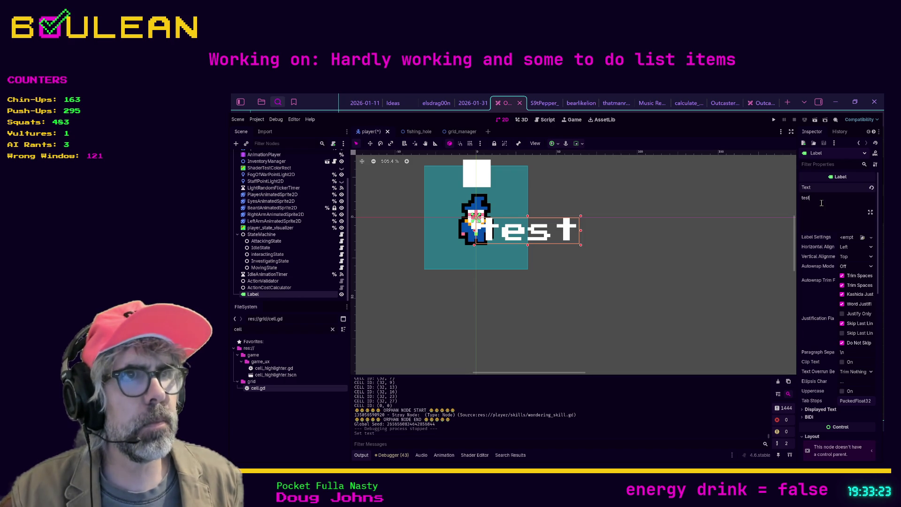
# Step: Expand the Label's Theme Overrides to reach the font override
pyautogui.scroll(-1, 860, 318)
pyautogui.scroll(-8, 859, 318)
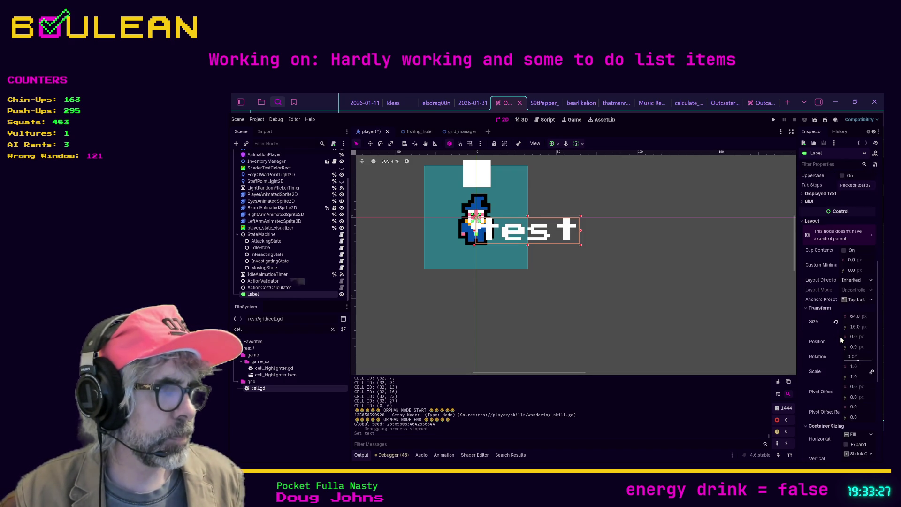
pyautogui.scroll(-1, 841, 340)
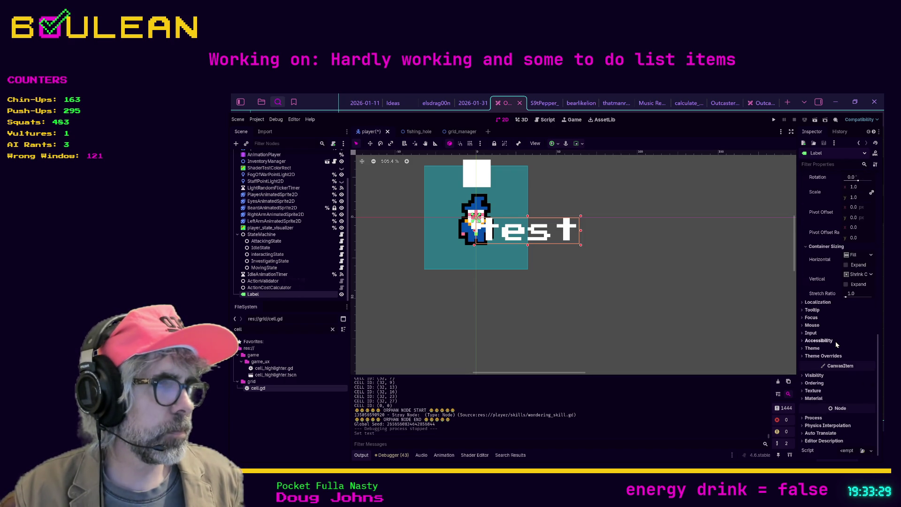
pyautogui.click(802, 356)
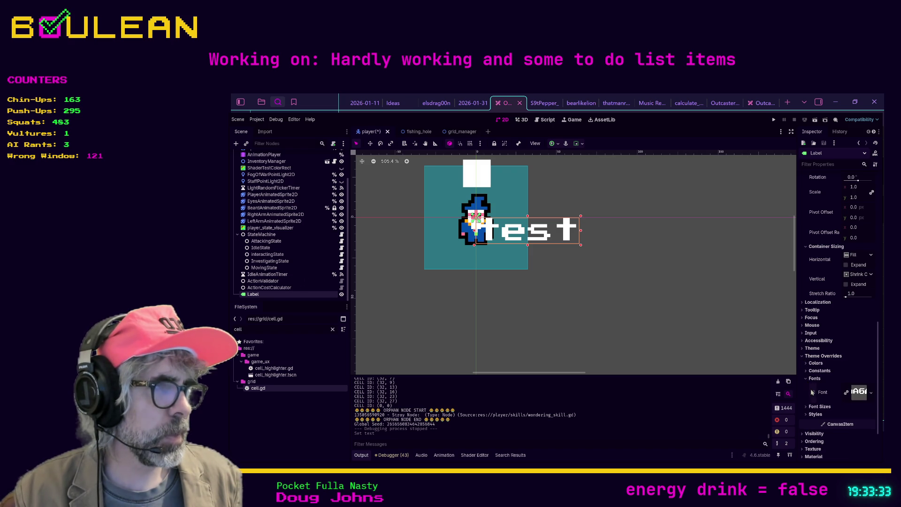
pyautogui.click(813, 392)
# Step: Enable the Label's font override and set its Font Size override to 4
pyautogui.click(815, 393)
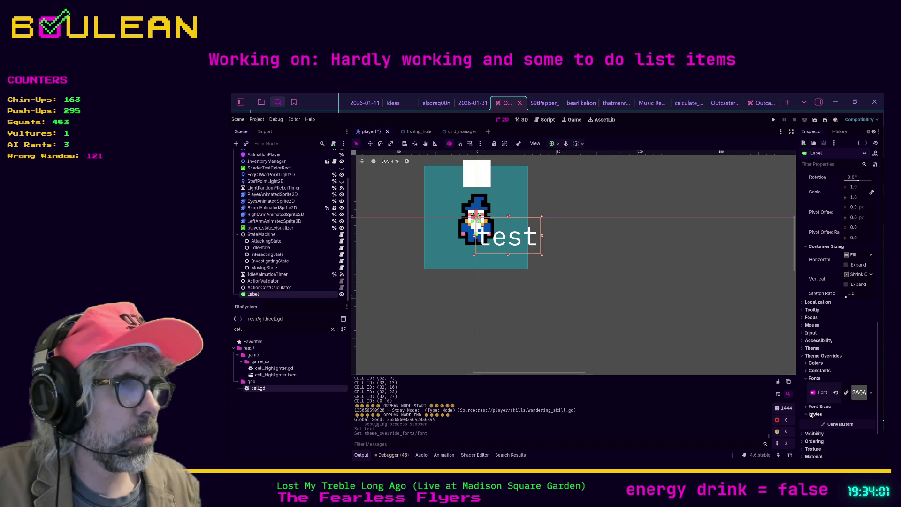
pyautogui.click(807, 407)
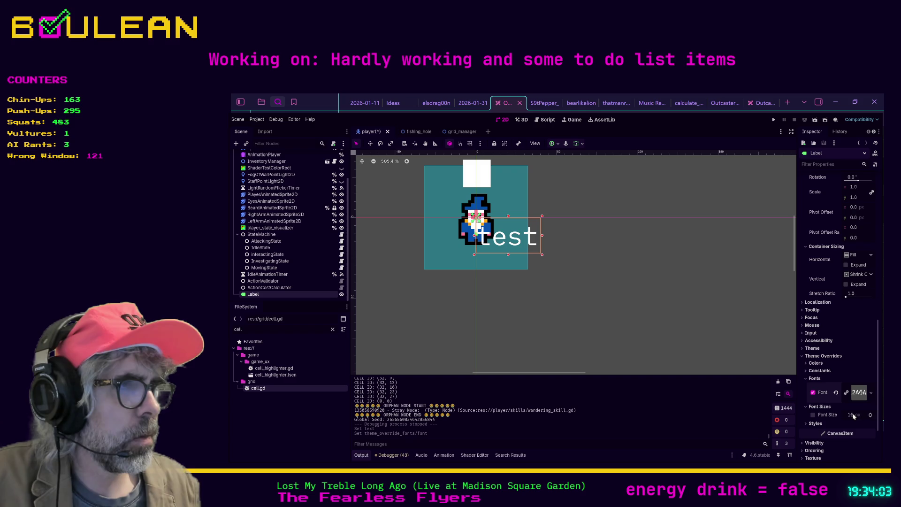
pyautogui.write('4')
pyautogui.press('Return')
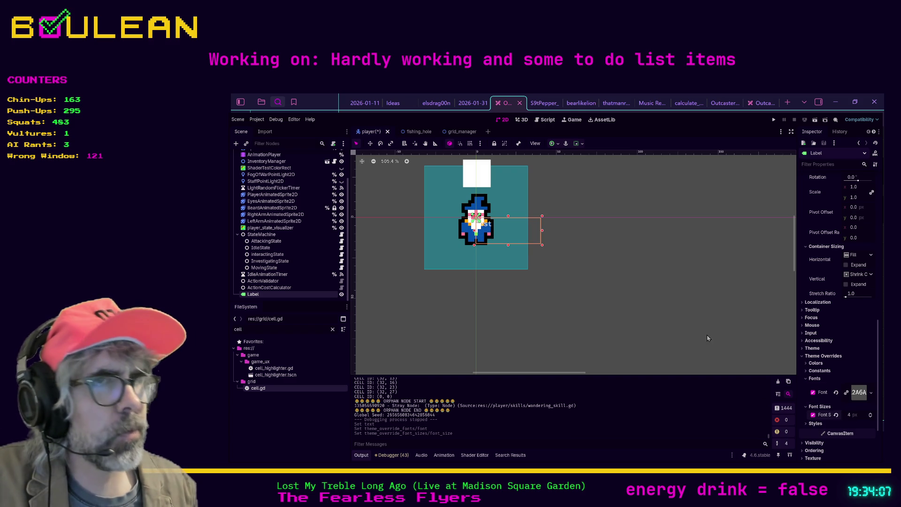
# Step: Drag the test Label to (8, 13) on the cell and return to cell.gd
pyautogui.moveTo(516, 233); pyautogui.dragTo(530, 255)
pyautogui.click(614, 277)
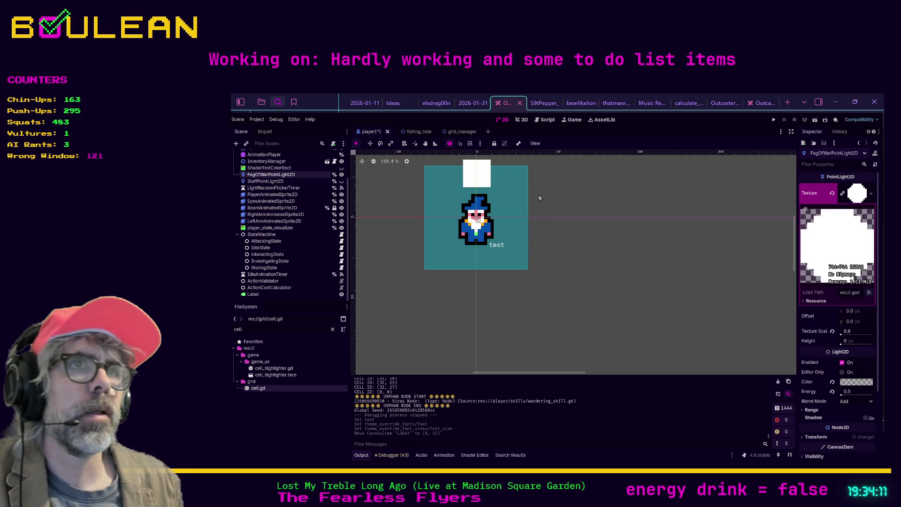
pyautogui.click(544, 120)
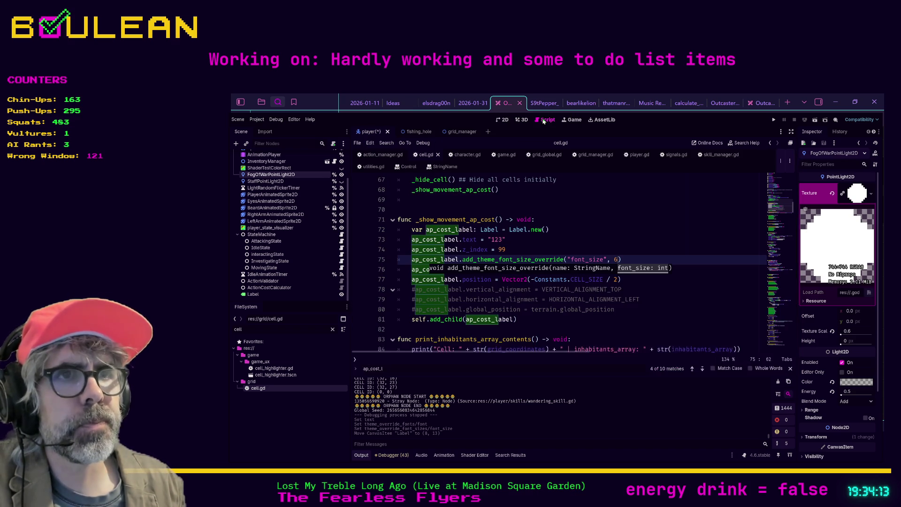
pyautogui.write(')')
pyautogui.scroll(20, 637, 259)
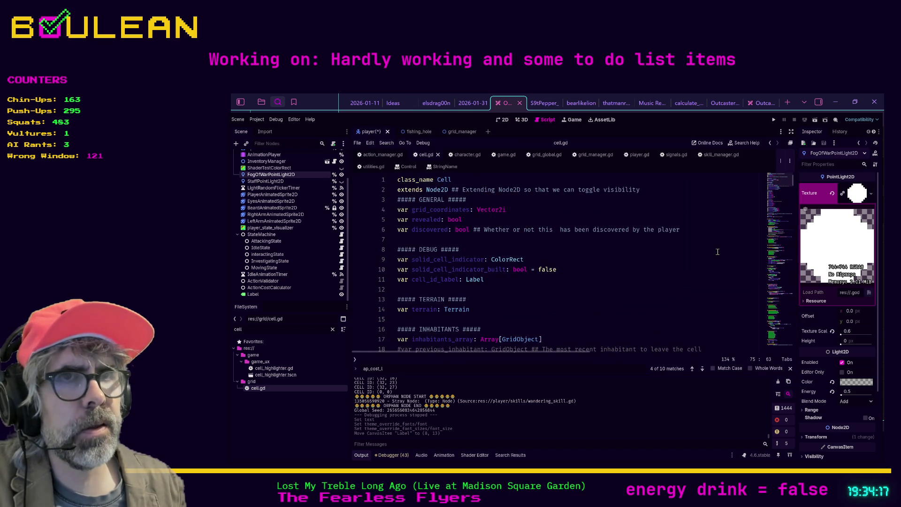
# Step: Filter the FileSystem dock for 'const' and open constants.gd
pyautogui.scroll(-1, 717, 253)
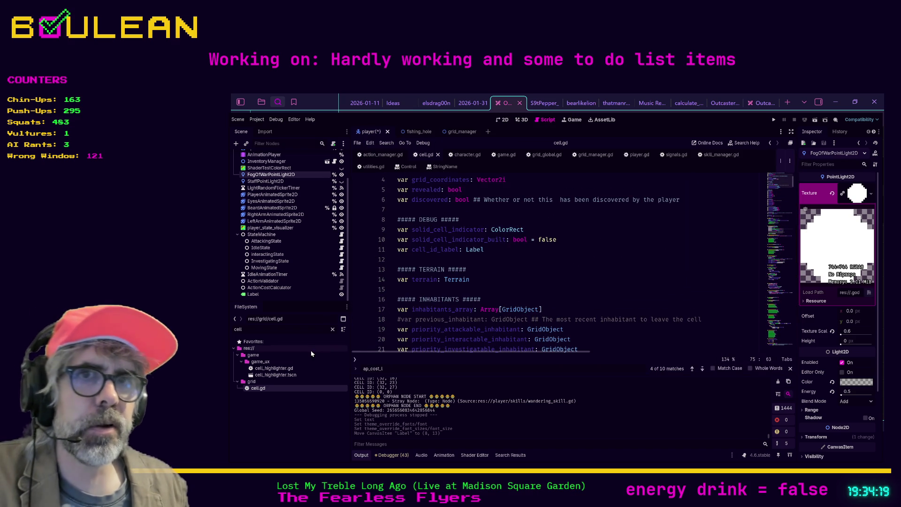
pyautogui.doubleClick(287, 329)
pyautogui.write('const')
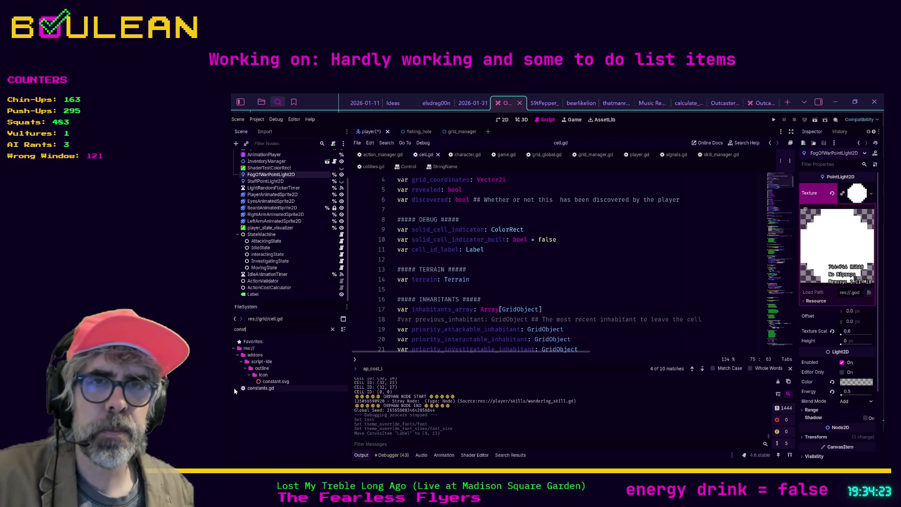
pyautogui.doubleClick(247, 388)
# Step: Search constants.gd, then add a '# FONTS ###' header below extends Node
pyautogui.scroll(4, 493, 227)
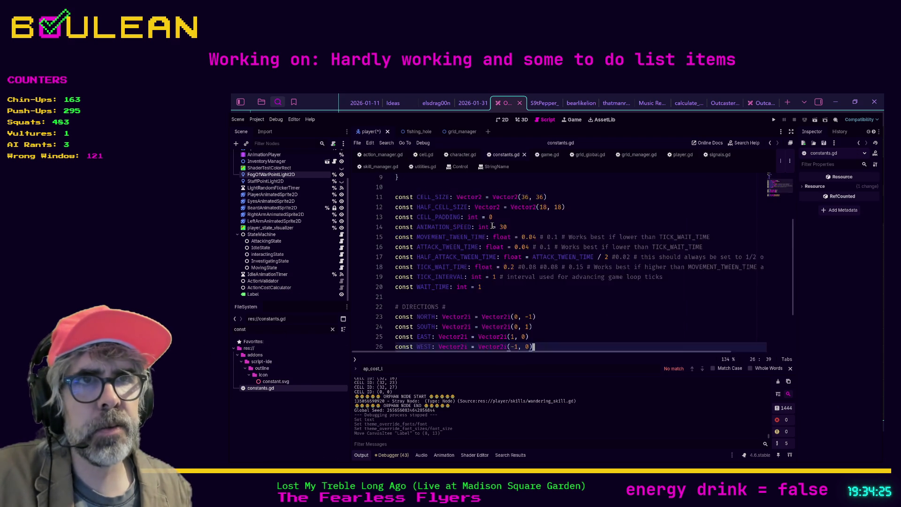
pyautogui.click(492, 224)
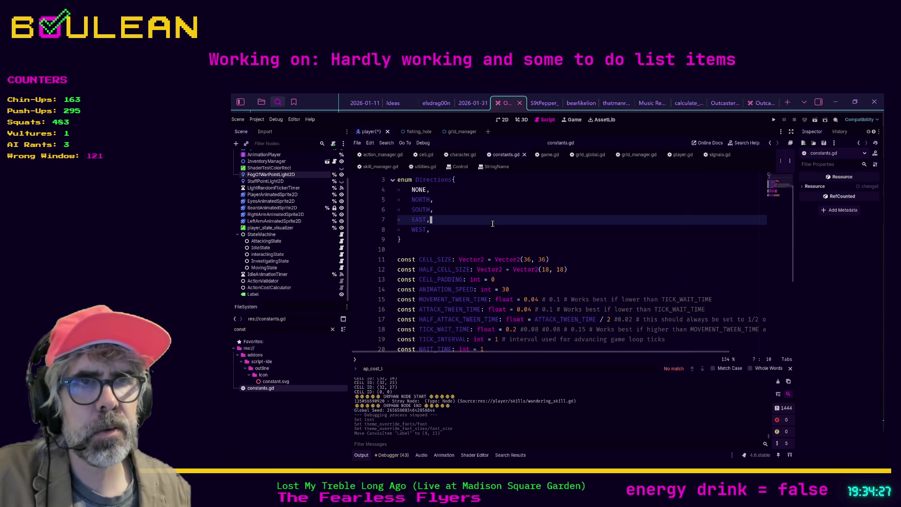
pyautogui.hotkey('ctrl', 'f')
pyautogui.write('piex')
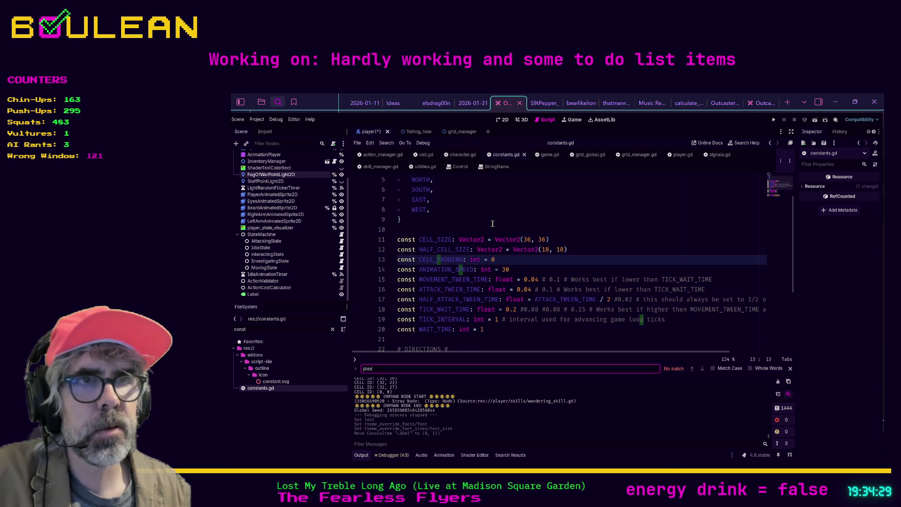
pyautogui.scroll(-3, 492, 226)
pyautogui.scroll(5, 497, 246)
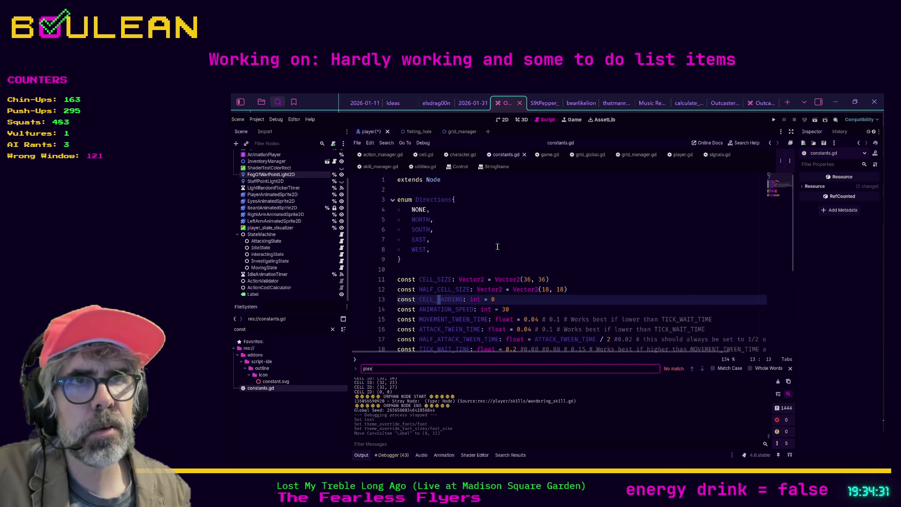
pyautogui.click(418, 193)
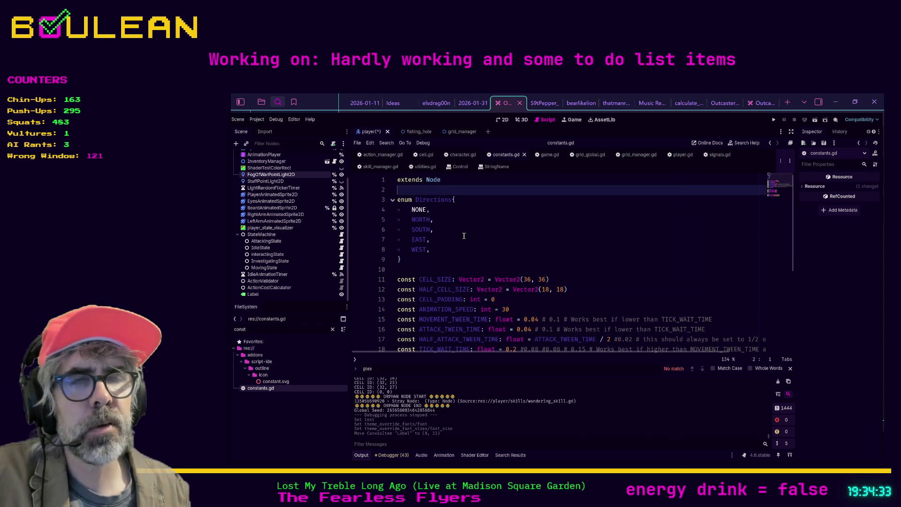
pyautogui.press('Return')
pyautogui.press('Return')
pyautogui.press('Return')
pyautogui.press('Up')
pyautogui.press('Up')
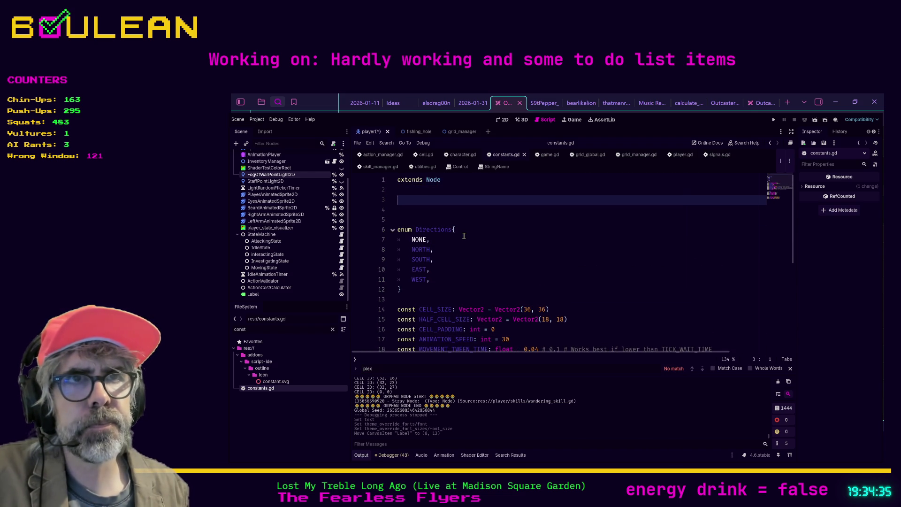
pyautogui.press('BackSpace')
pyautogui.press('BackSpace')
pyautogui.write('# FONTS ###')
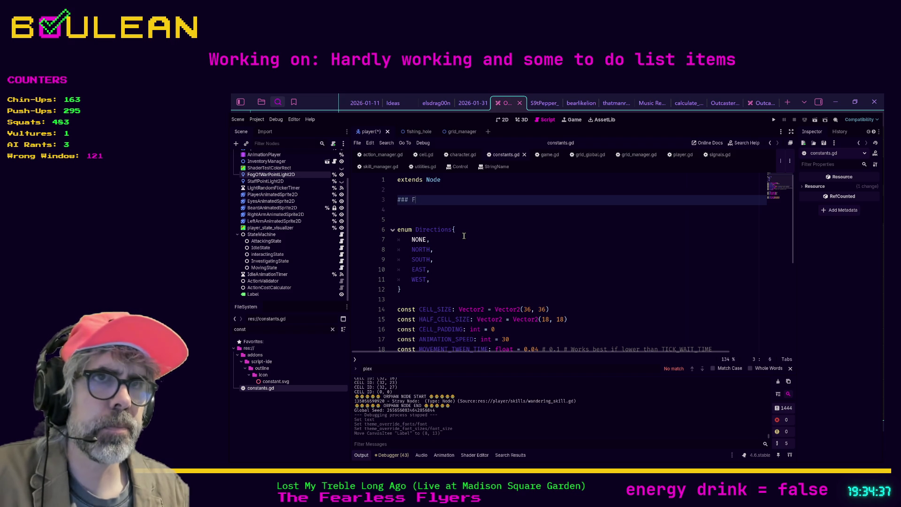
pyautogui.press('Return')
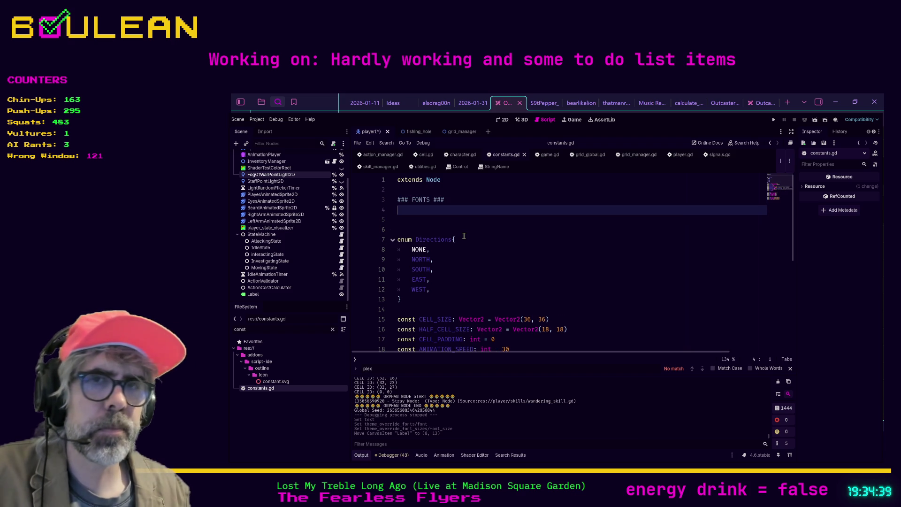
# Step: Drag IBMPlexMono-Regular.ttf and PressStart2P-Regular.ttf in as preload constants under FONTS, then save
pyautogui.doubleClick(300, 328)
pyautogui.write('ple')
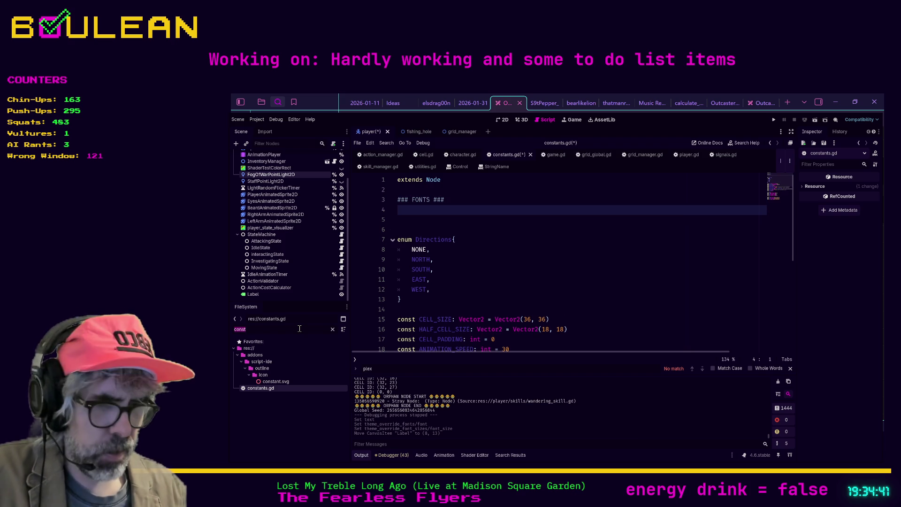
pyautogui.write('x')
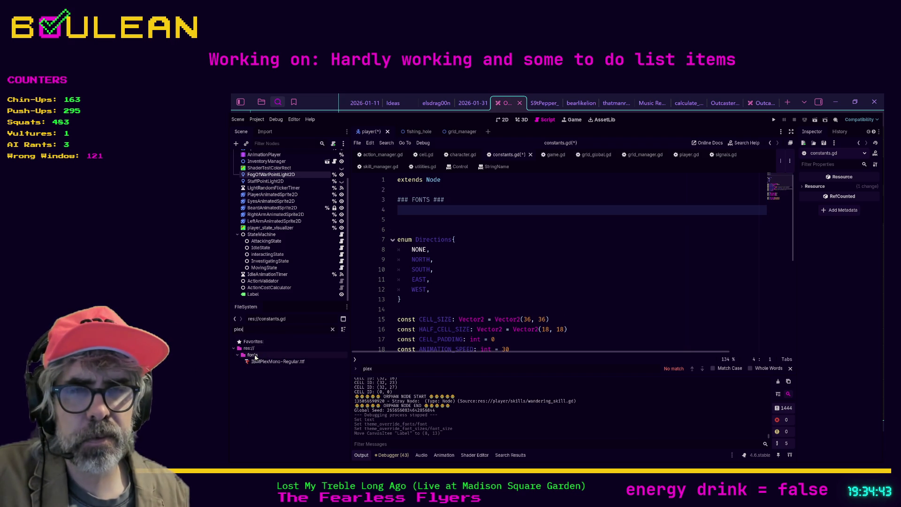
pyautogui.moveTo(259, 362)
pyautogui.mouseDown()
pyautogui.moveTo(401, 230)
pyautogui.moveTo(404, 210)
pyautogui.mouseUp()
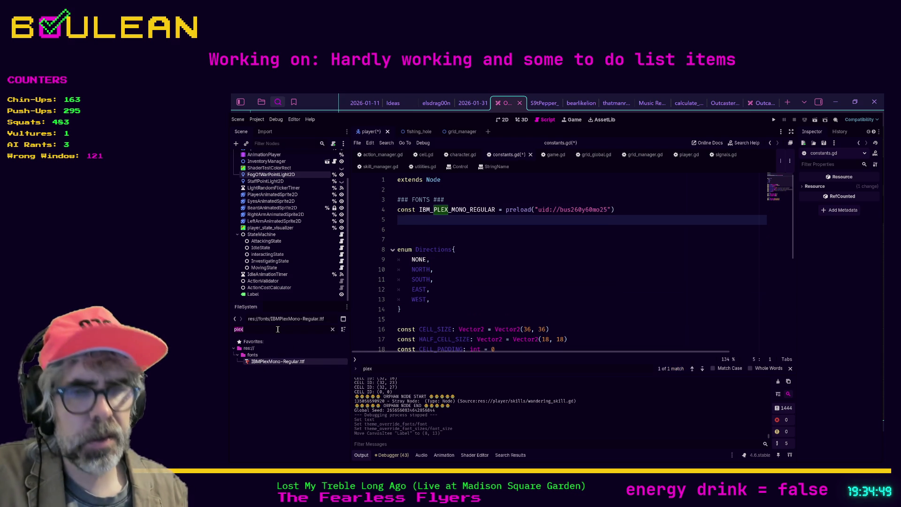
pyautogui.write('press')
pyautogui.click(274, 363)
pyautogui.moveTo(275, 366)
pyautogui.mouseDown()
pyautogui.moveTo(399, 244)
pyautogui.moveTo(408, 222)
pyautogui.mouseUp()
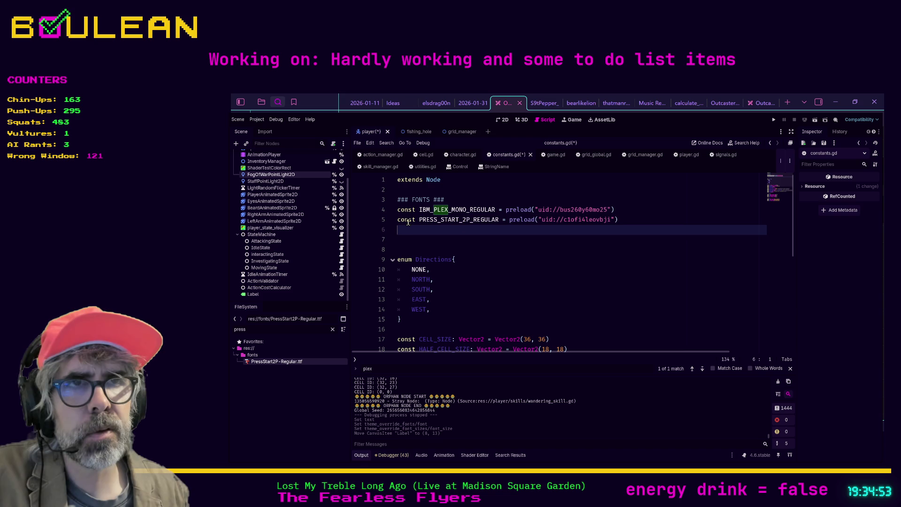
pyautogui.hotkey('ctrl', 's')
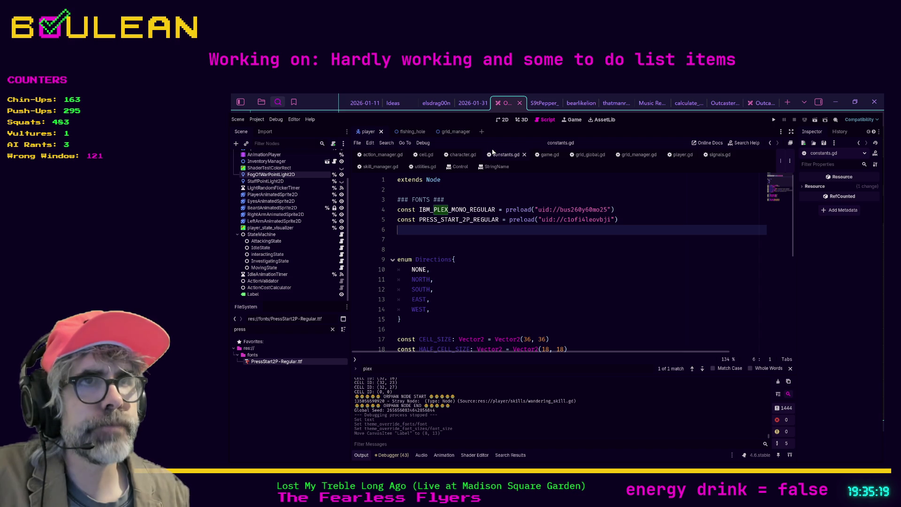
# Step: Scroll through the grid_manager.gd script
pyautogui.click(639, 154)
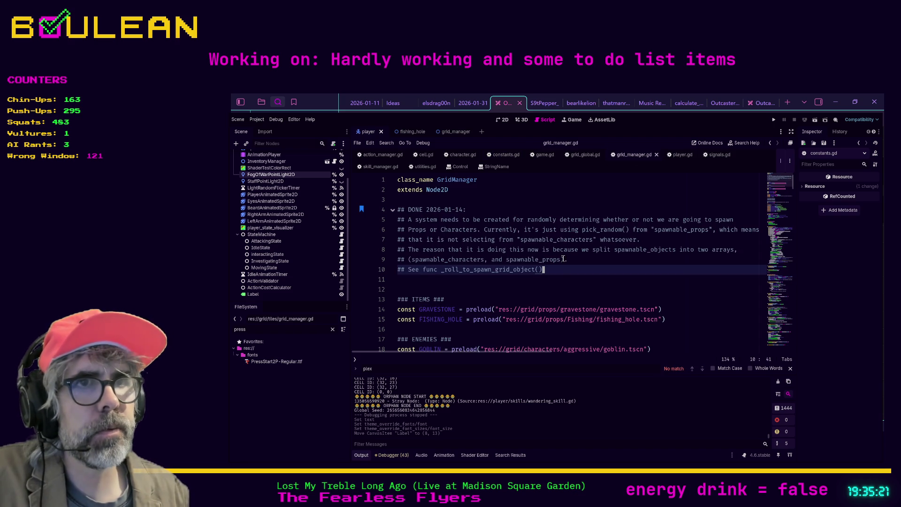
pyautogui.click(571, 279)
pyautogui.scroll(-4, 570, 277)
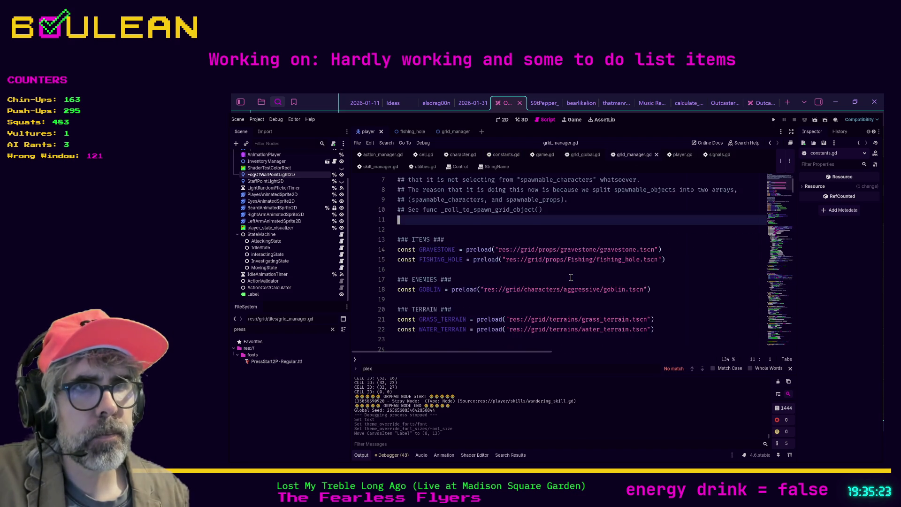
pyautogui.scroll(-11, 571, 278)
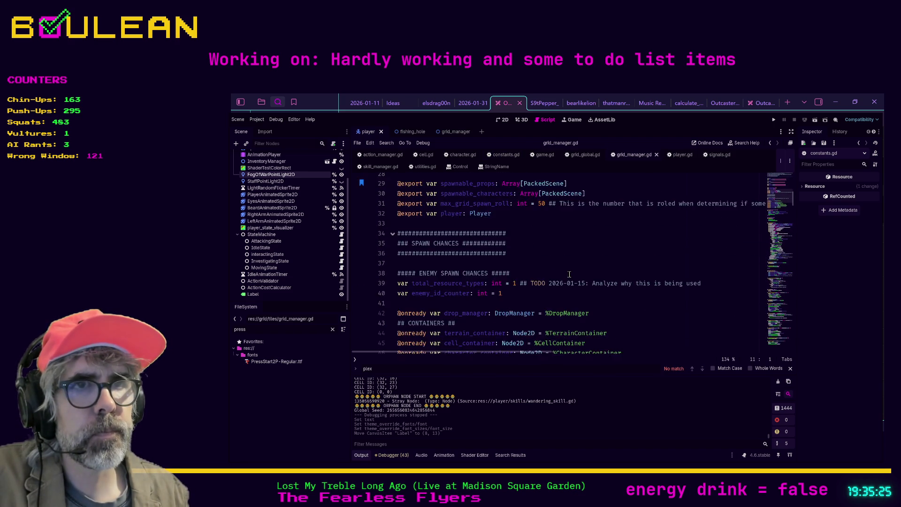
pyautogui.scroll(-2, 564, 275)
pyautogui.scroll(-2, 547, 279)
pyautogui.scroll(4, 543, 280)
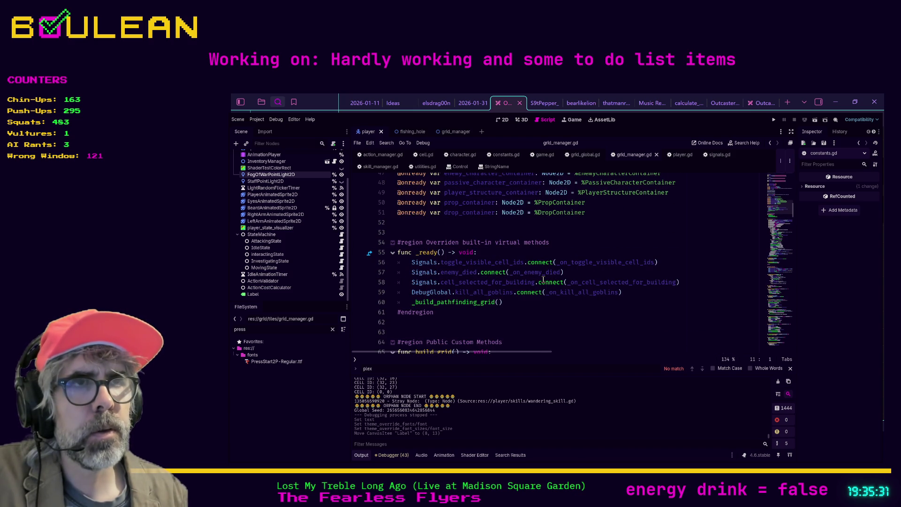
# Step: Scroll cell.gd to _show_movement_ap_cost() and place the cursor after the label position line
pyautogui.click(425, 154)
pyautogui.scroll(-1, 529, 242)
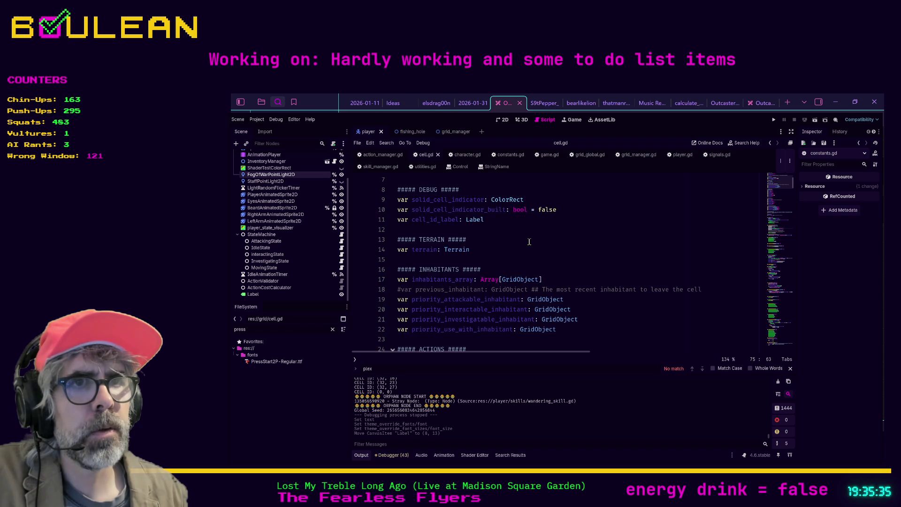
pyautogui.scroll(-14, 529, 242)
pyautogui.scroll(-3, 529, 242)
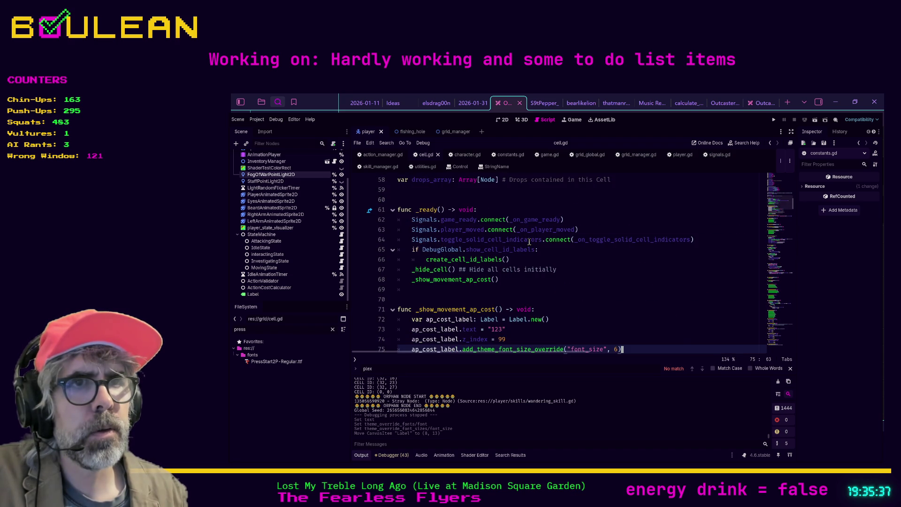
pyautogui.scroll(-2, 564, 261)
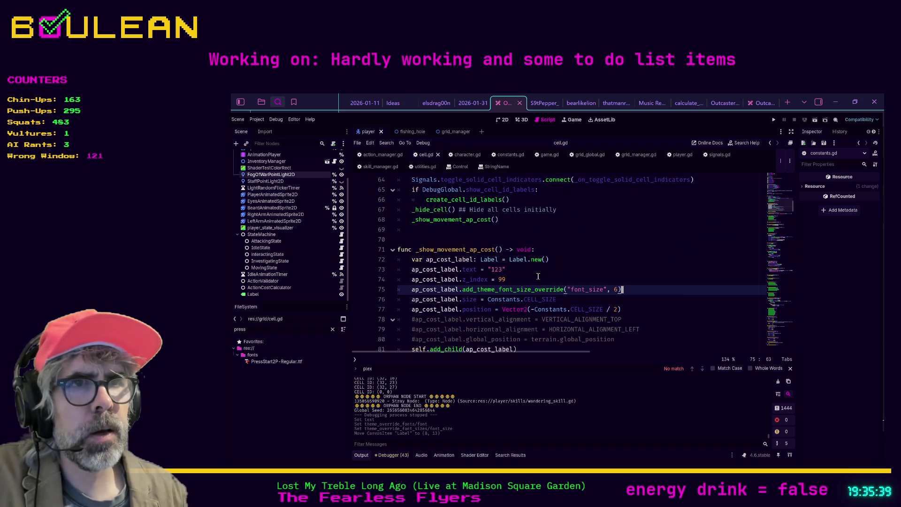
pyautogui.click(626, 308)
# Step: Add ap_cost_label.add_theme_font_override("Font", Constants.IBM_PLEX_MONO_REGULAR), save cell.gd, and run with F5
pyautogui.press('Return')
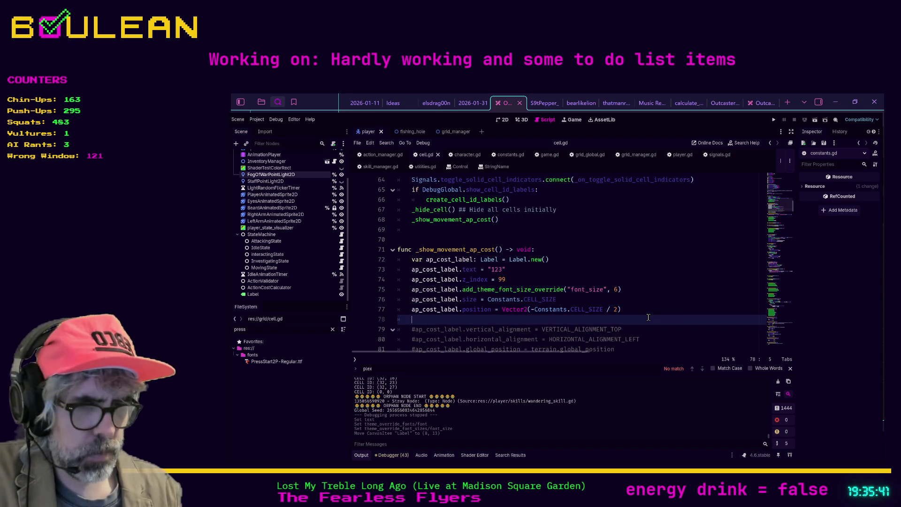
pyautogui.write('ap_cost_label.add')
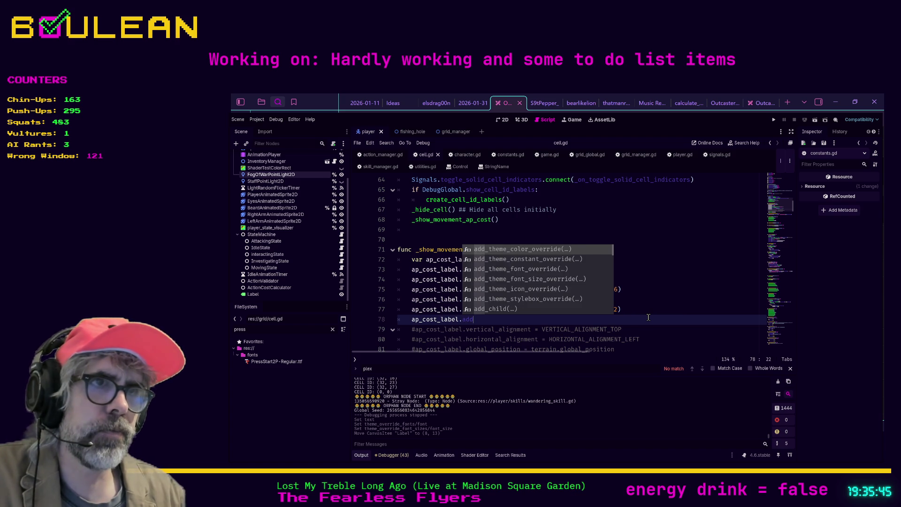
pyautogui.press('Down')
pyautogui.press('Down')
pyautogui.press('Return')
pyautogui.write('Constan')
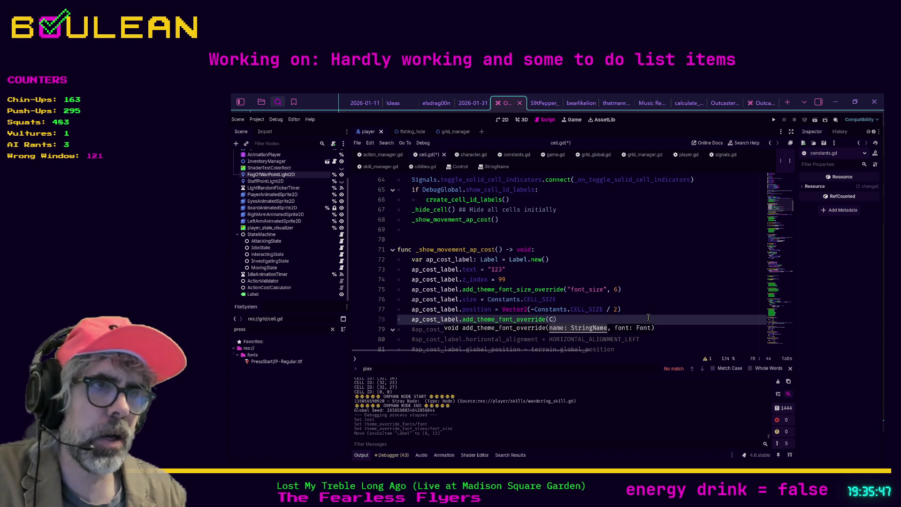
pyautogui.press('BackSpace')
pyautogui.press('BackSpace')
pyautogui.press('BackSpace')
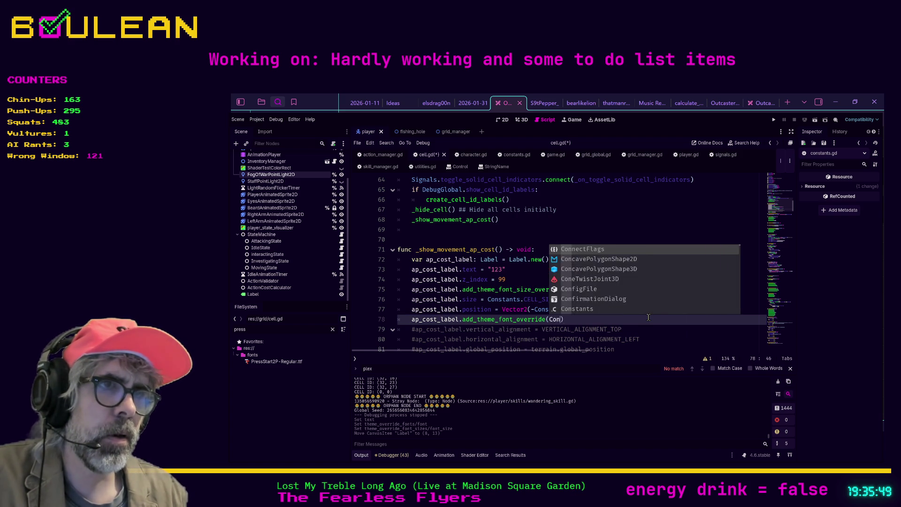
pyautogui.write('"Font",')
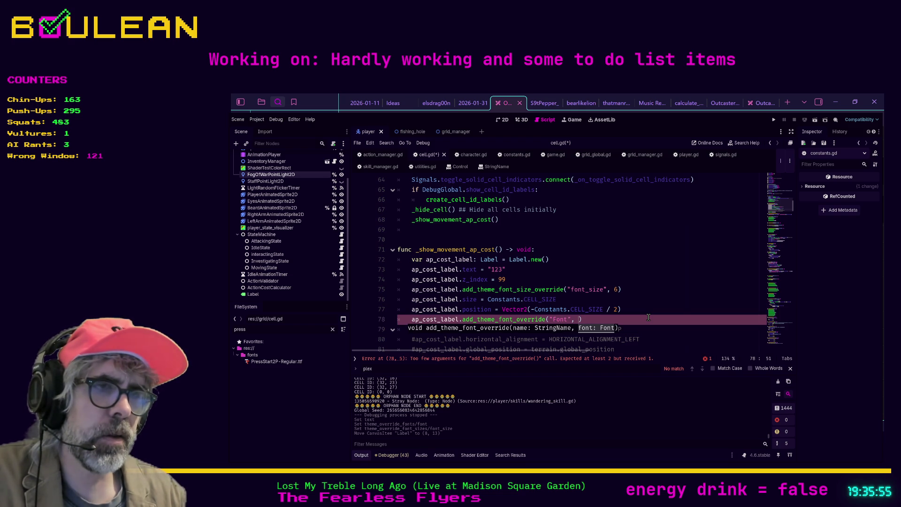
pyautogui.write(' Constants.')
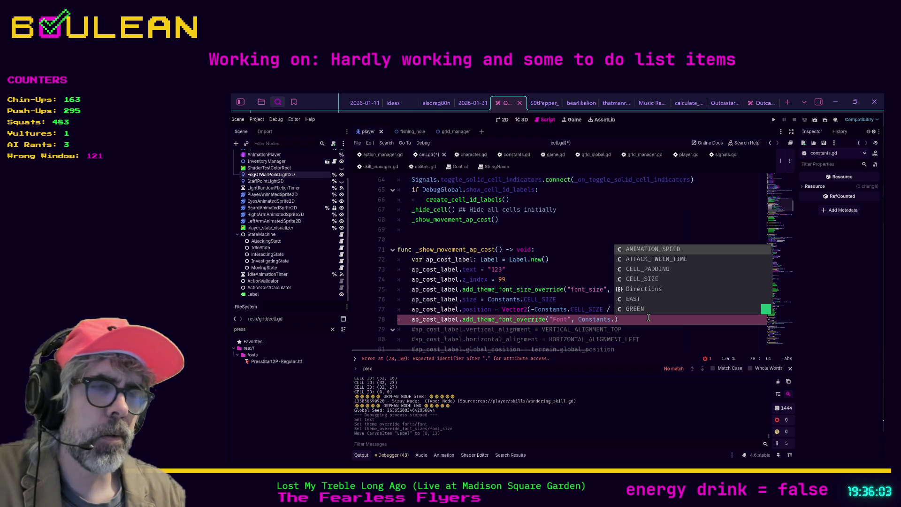
pyautogui.write('ib')
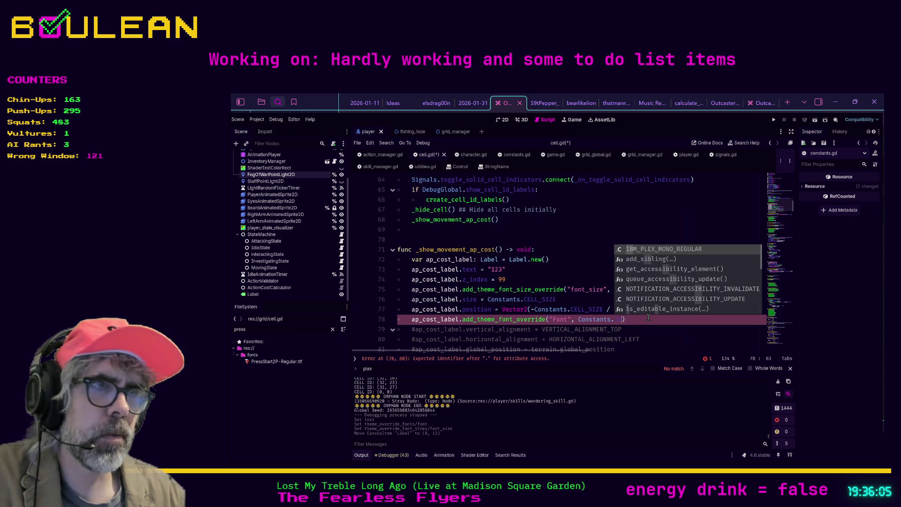
pyautogui.press('Return')
pyautogui.hotkey('ctrl', 's')
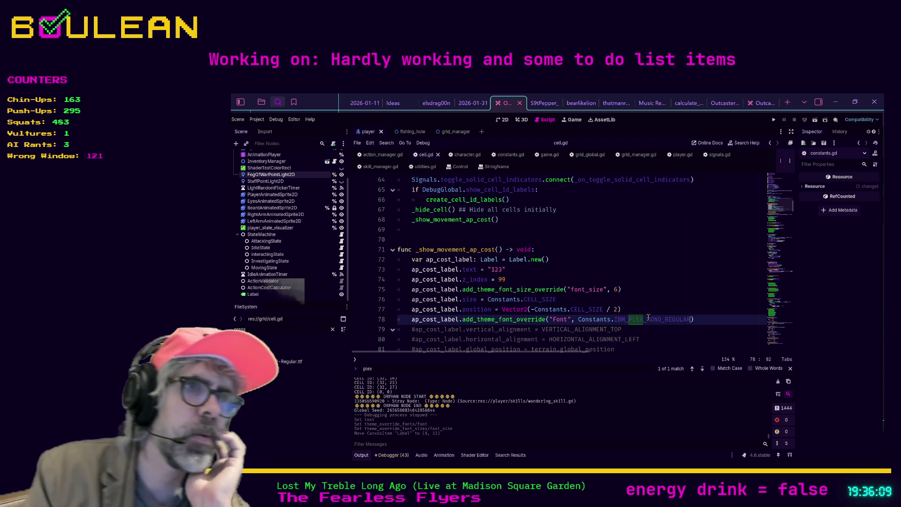
pyautogui.press('F5')
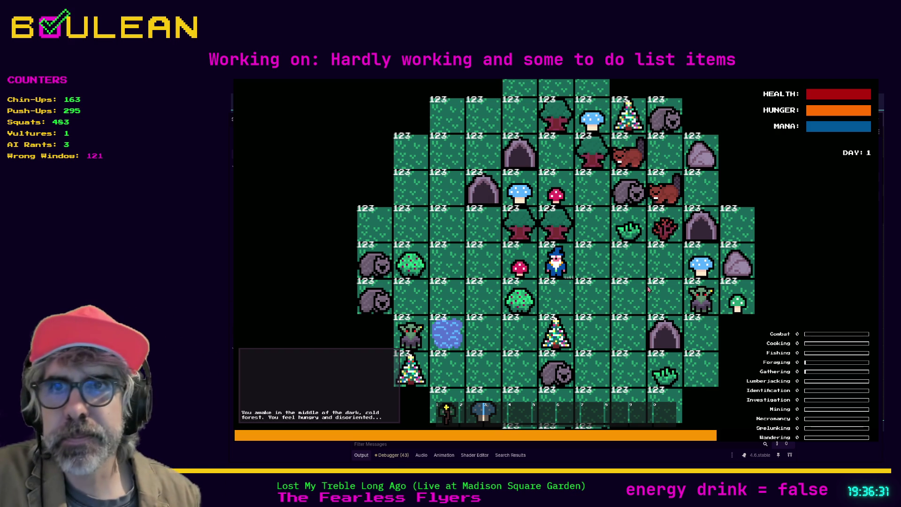
# Step: Zoom in around the wizard to check the '123' labels, then stop the game
pyautogui.scroll(3, 646, 287)
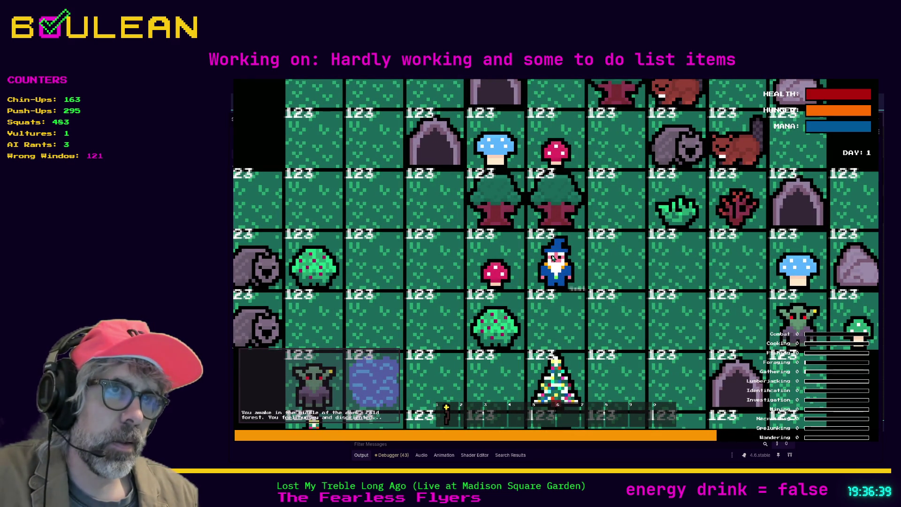
pyautogui.press('F8')
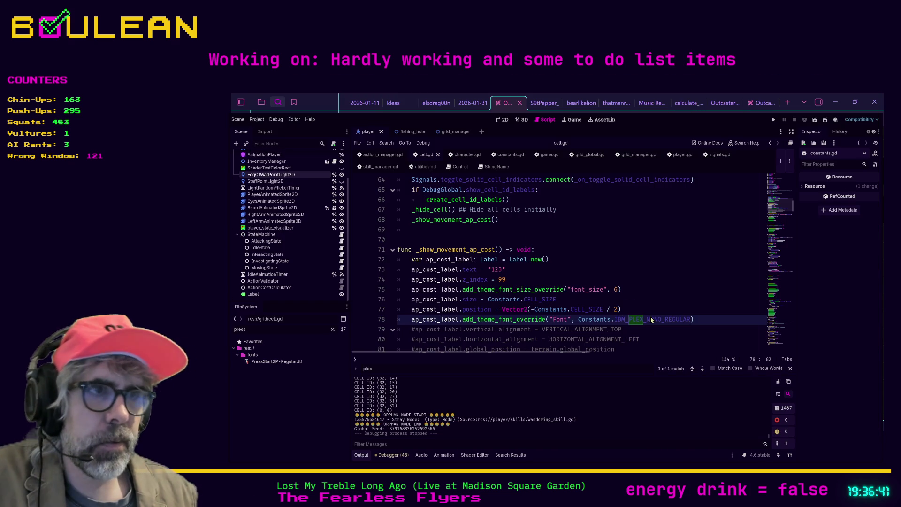
pyautogui.click(700, 261)
pyautogui.scroll(-1, 700, 281)
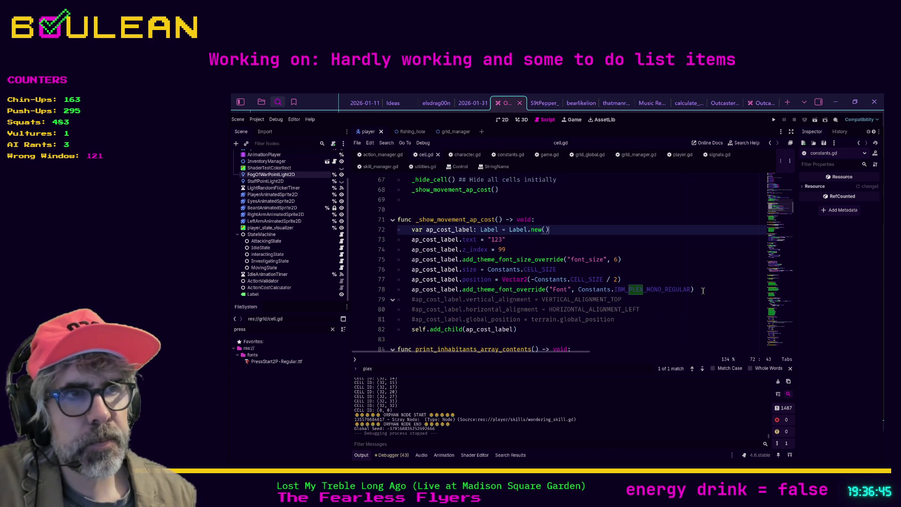
pyautogui.click(702, 291)
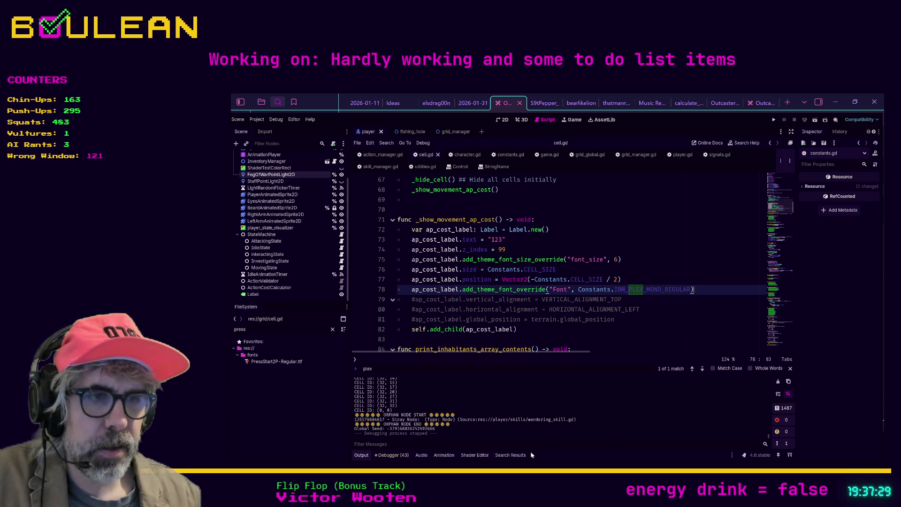
pyautogui.hotkey('alt', 'Tab')
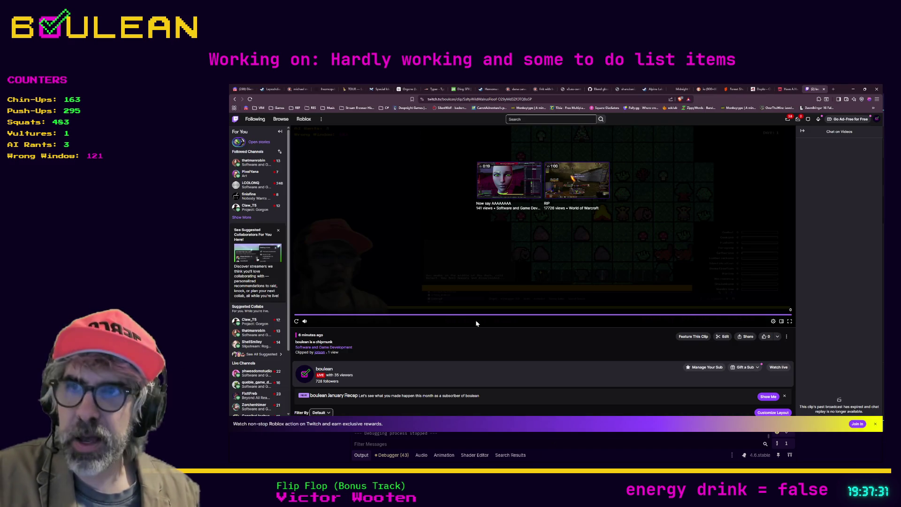
pyautogui.hotkey('ctrl', 't')
pyautogui.write('valheim')
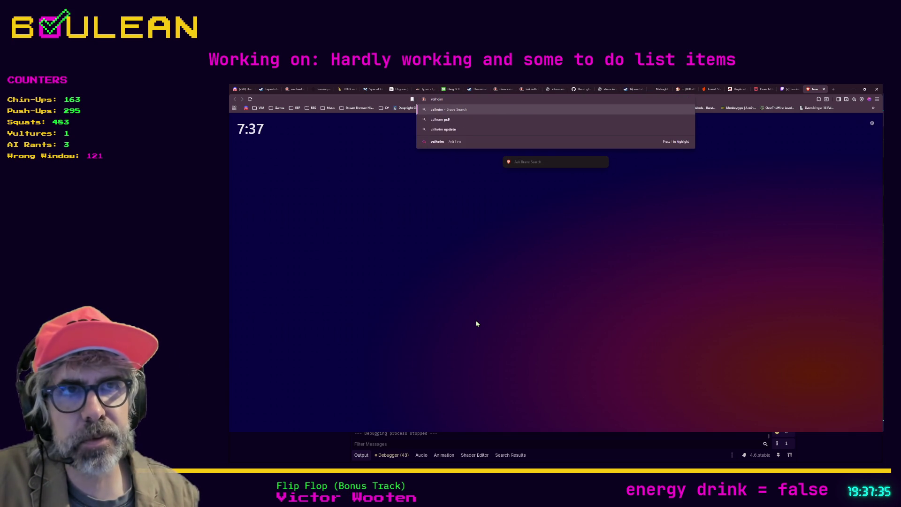
pyautogui.write(' elder')
pyautogui.press('Return')
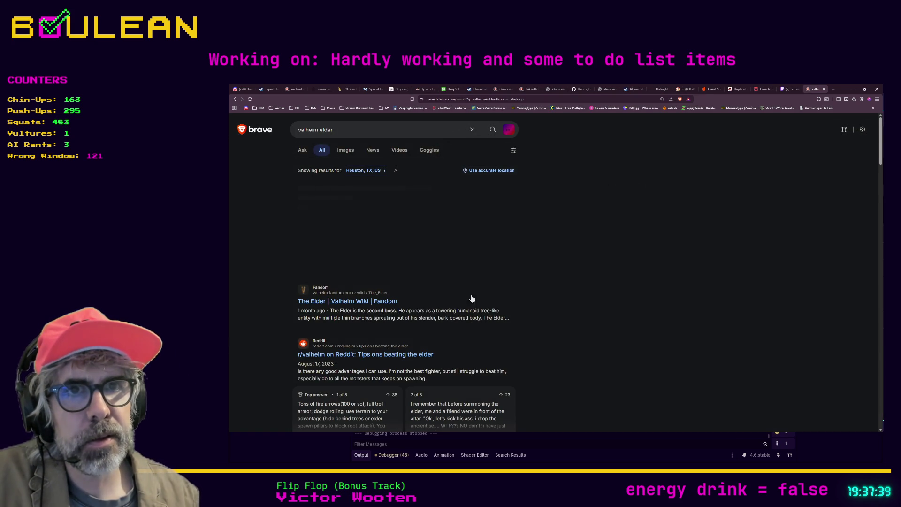
pyautogui.click(346, 152)
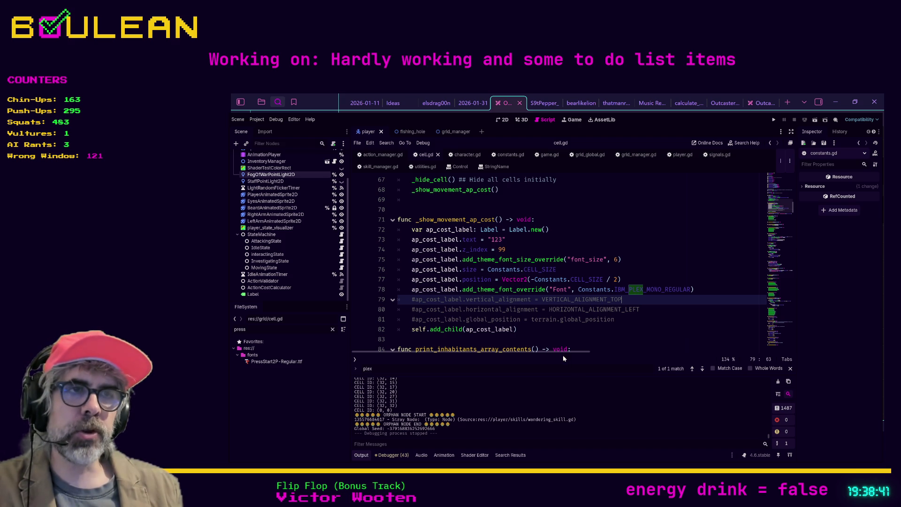
# Step: Rerun the game, zoom to inspect the '123' cost labels on every tile, then stop it
pyautogui.click(540, 329)
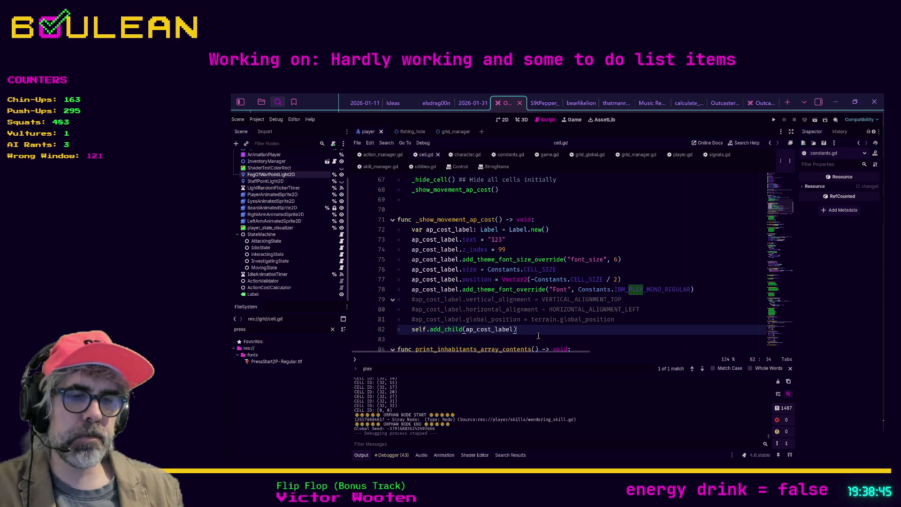
pyautogui.press('F5')
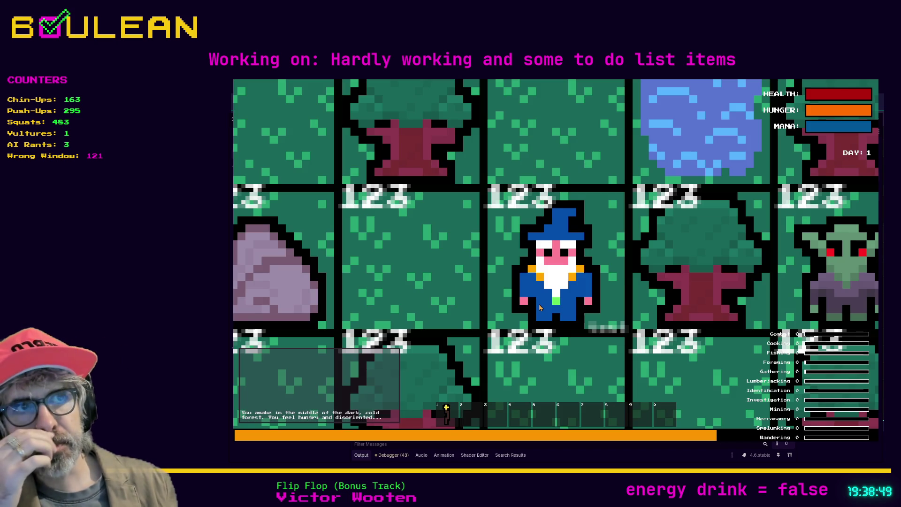
pyautogui.scroll(-3, 540, 308)
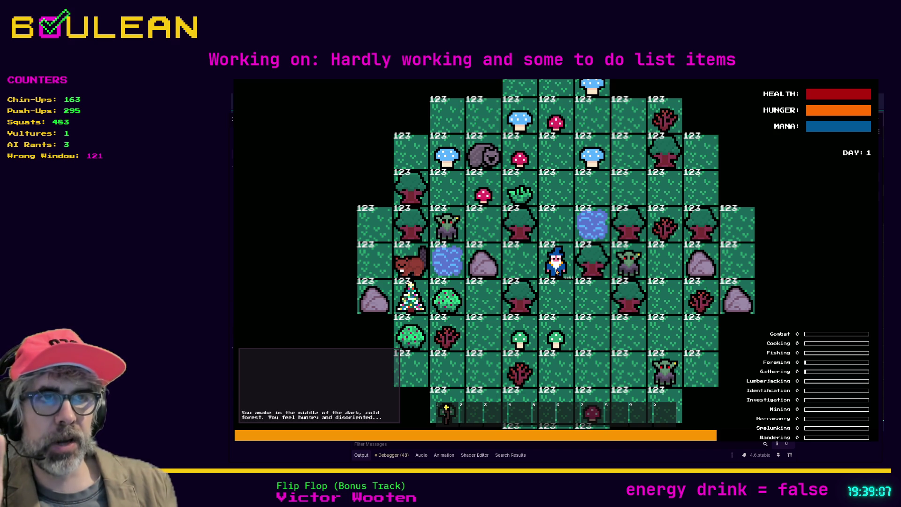
pyautogui.scroll(3, 556, 271)
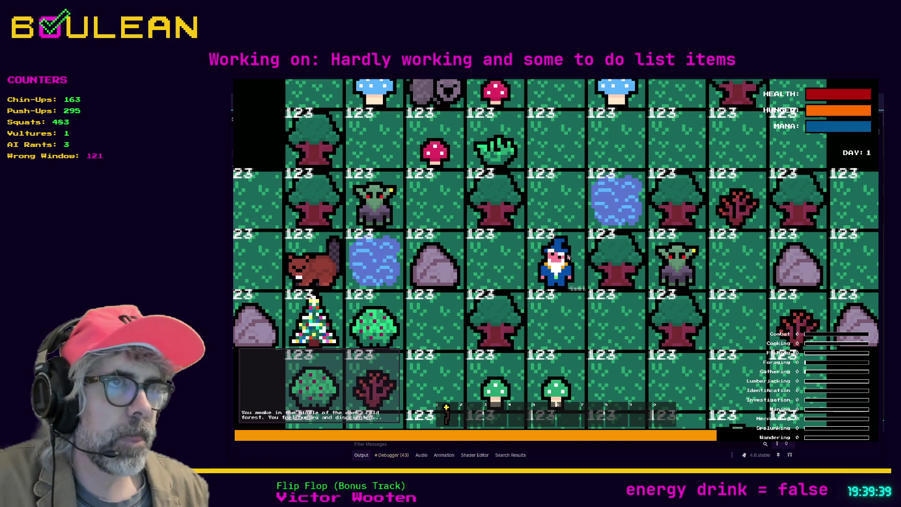
pyautogui.press('F8')
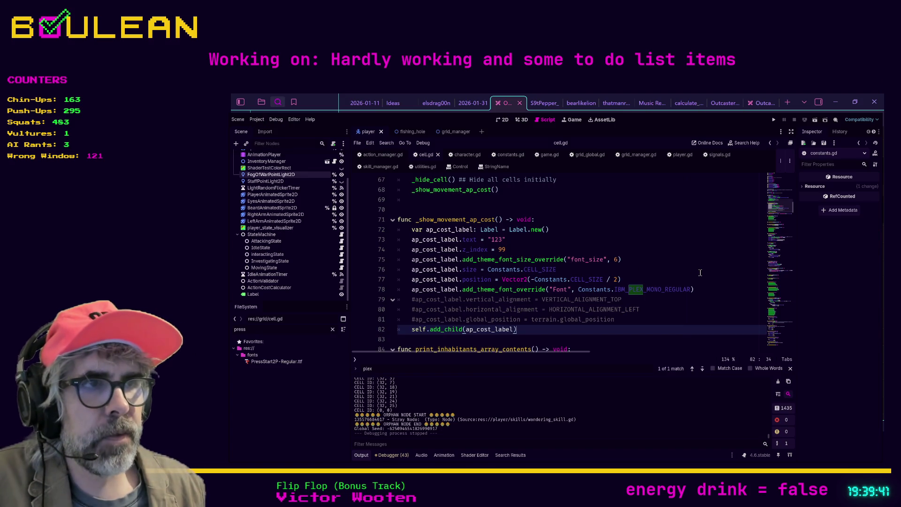
# Step: Search the whole project for font_override, finding only cell.gd line 78
pyautogui.click(703, 290)
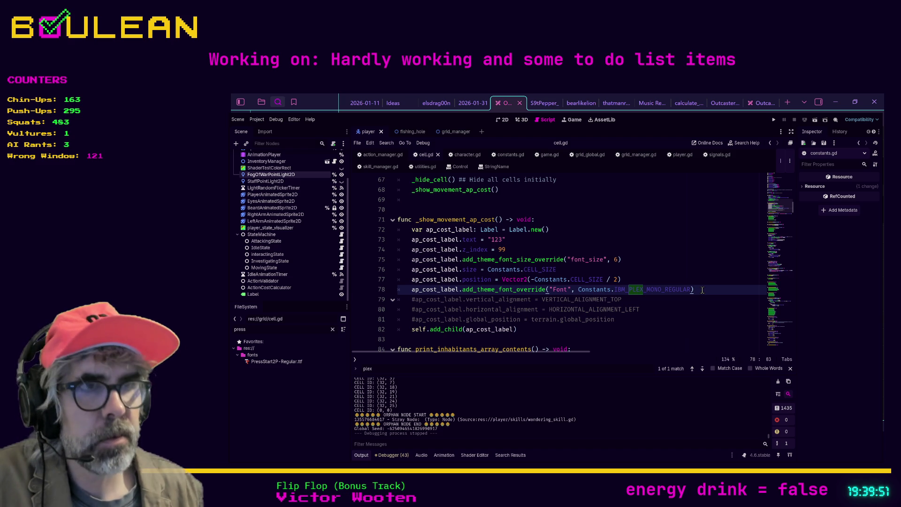
pyautogui.hotkey('ctrl', 'shift', 'f')
pyautogui.press('Return')
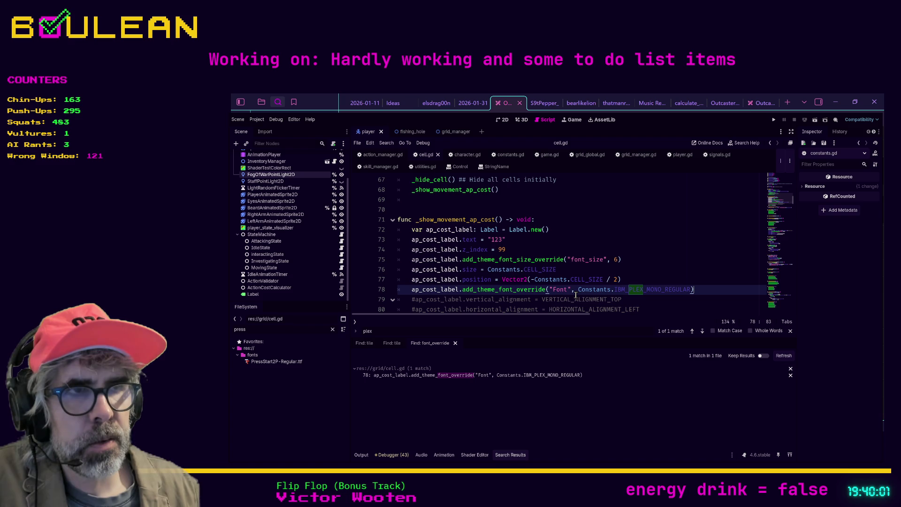
# Step: Open the add_theme_font_override documentation and follow it to the Font class reference
pyautogui.keyDown('ctrl'); pyautogui.click(514, 289); pyautogui.keyUp('ctrl')
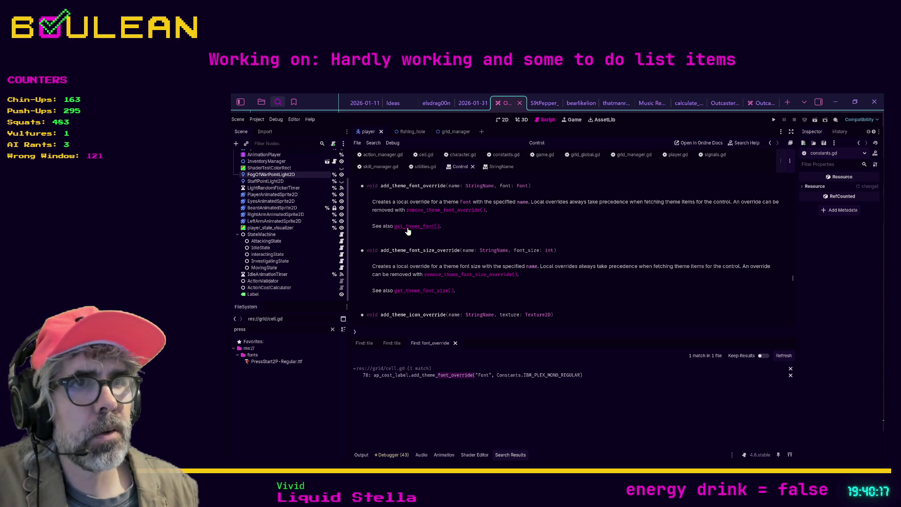
pyautogui.click(520, 190)
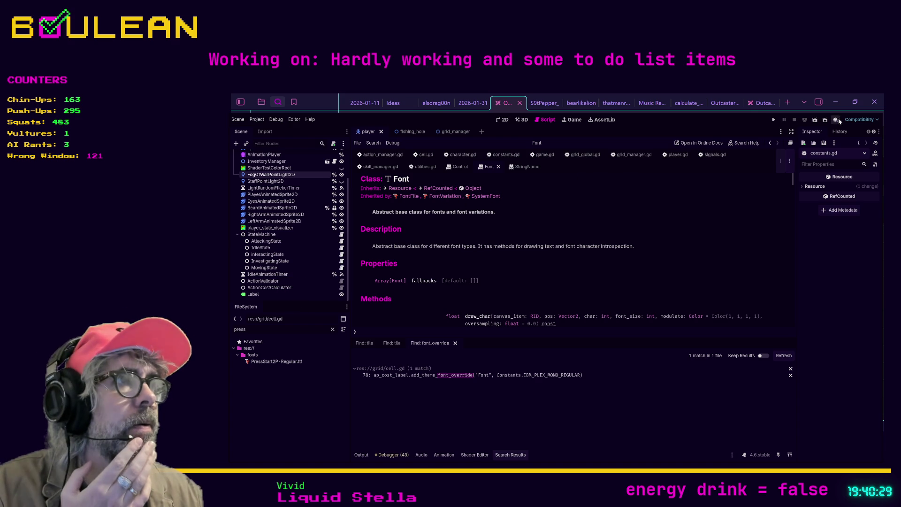
pyautogui.click(853, 111)
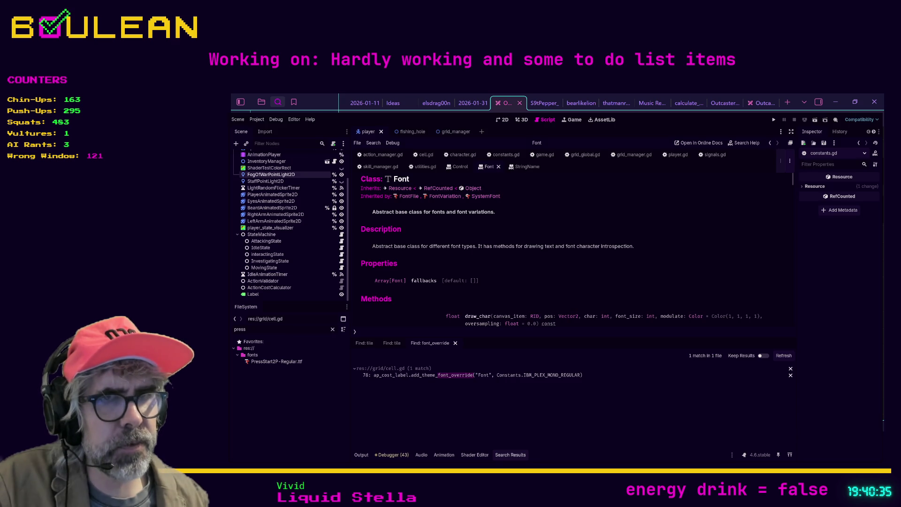
pyautogui.hotkey('alt', 'Tab')
pyautogui.hotkey('alt', 'Tab')
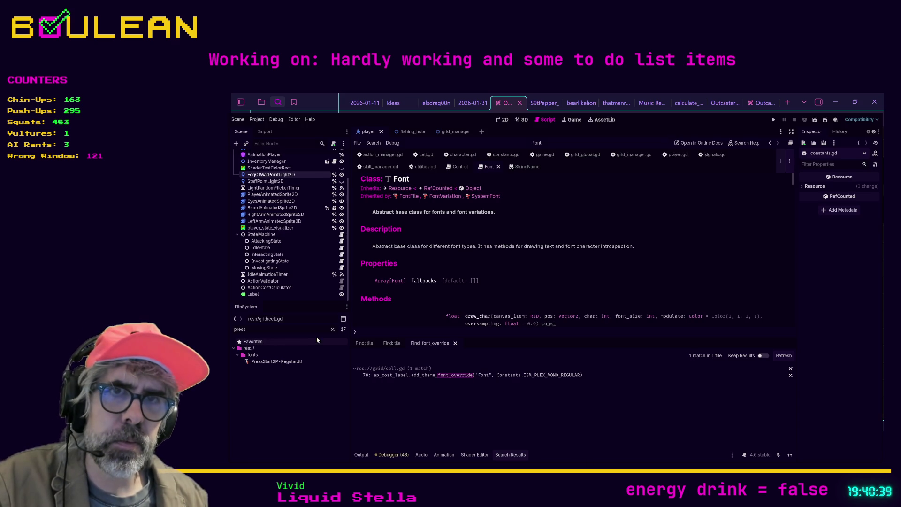
# Step: Show the fonts folder holding IBMPlexMono-Regular.ttf and PressStart2P-Regular.ttf, then switch to the browser
pyautogui.click(260, 356)
pyautogui.click(333, 329)
pyautogui.scroll(-1, 311, 384)
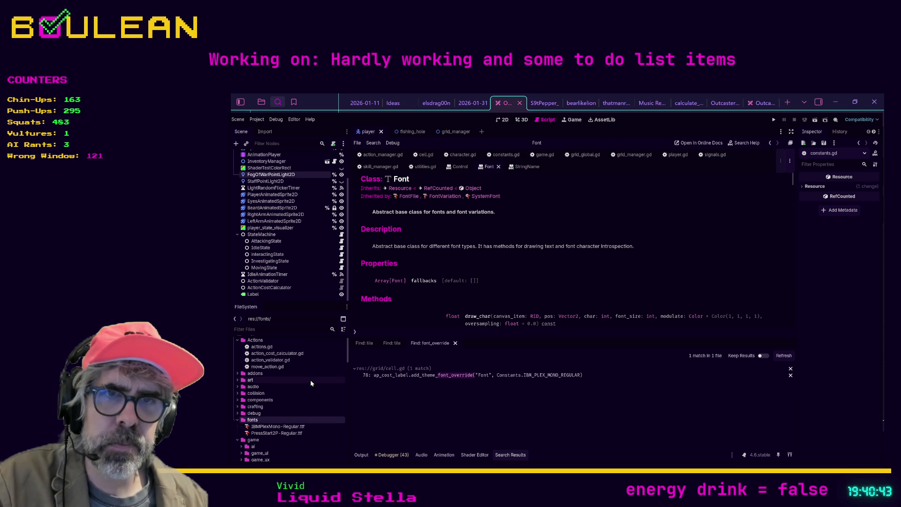
pyautogui.scroll(-1, 311, 380)
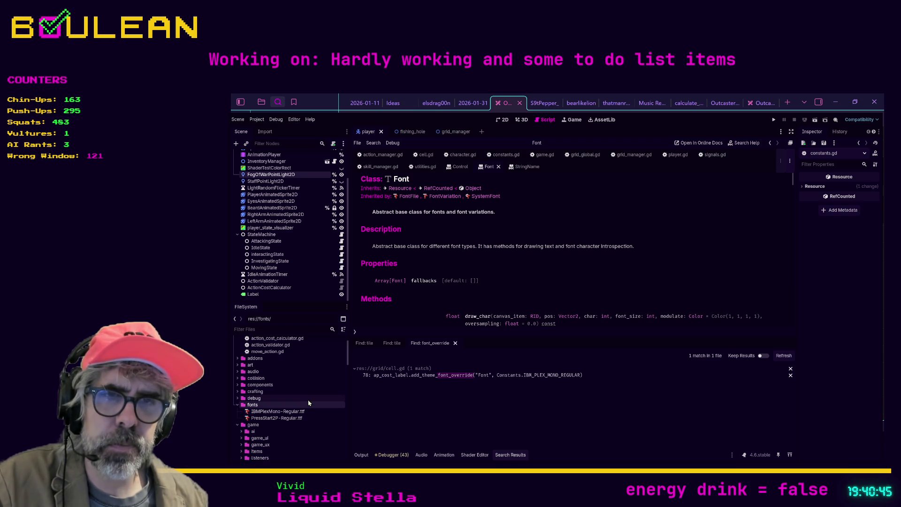
pyautogui.hotkey('alt', 'Tab')
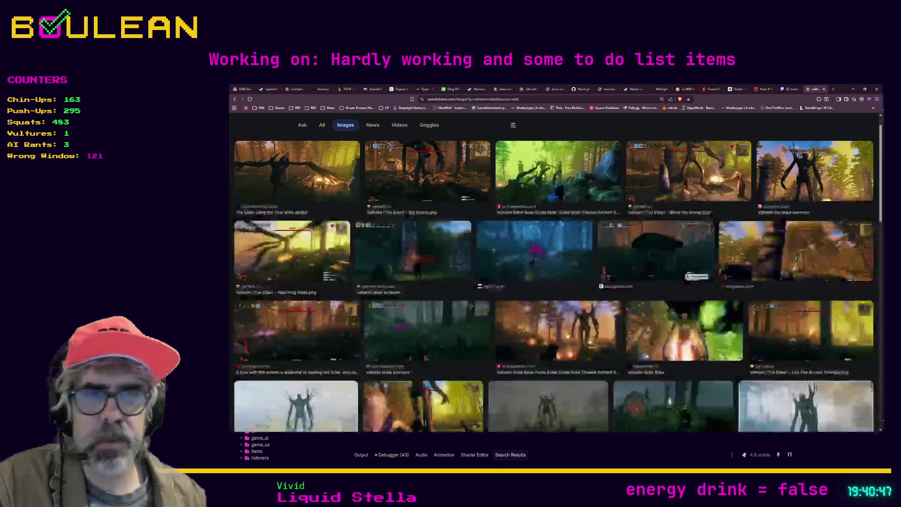
# Step: Web-search 'theme font override godot' in a new tab and open the Using Fonts docs page
pyautogui.hotkey('ctrl', 't')
pyautogui.write('theme fo')
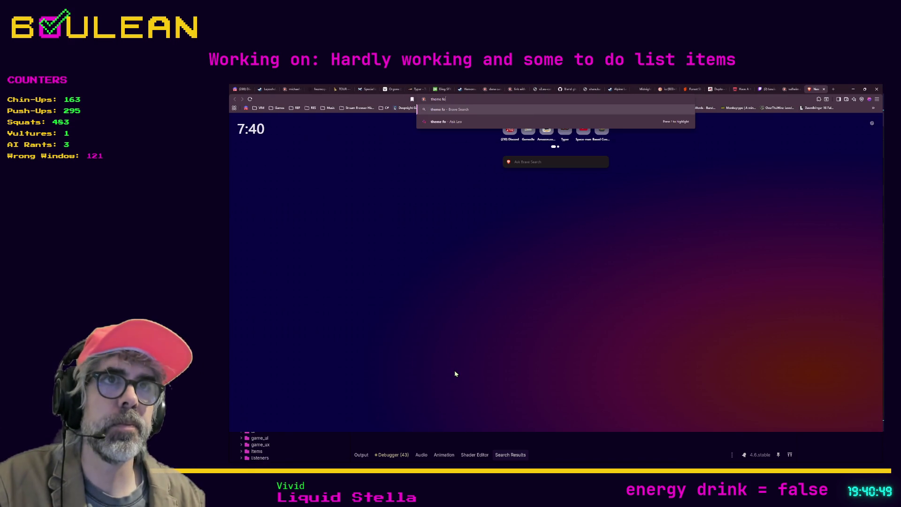
pyautogui.write('nt override godot')
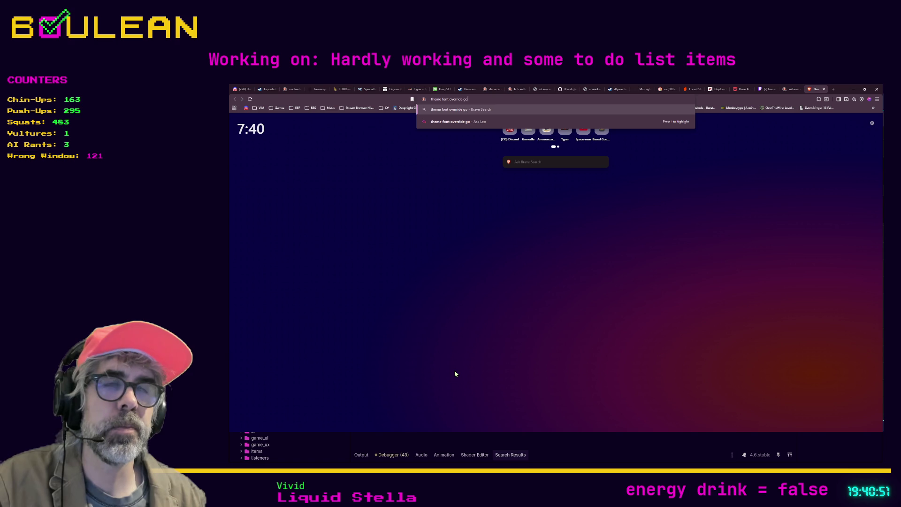
pyautogui.press('Return')
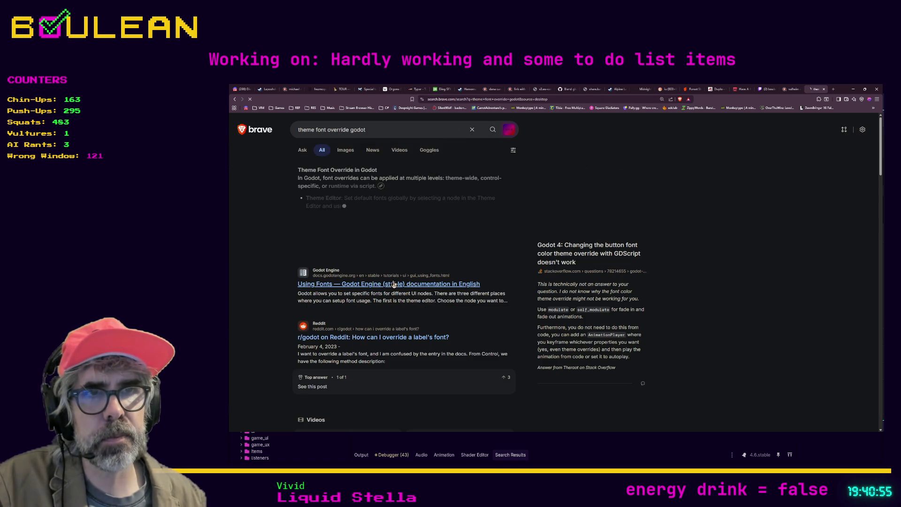
pyautogui.click(393, 283)
# Step: Step through the page's 'override' matches, then return to the search results
pyautogui.hotkey('ctrl', 'f')
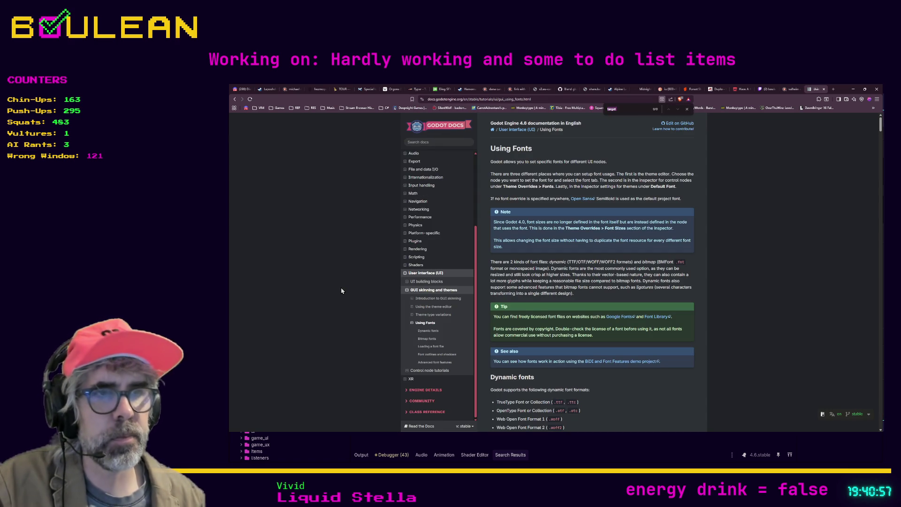
pyautogui.write('override')
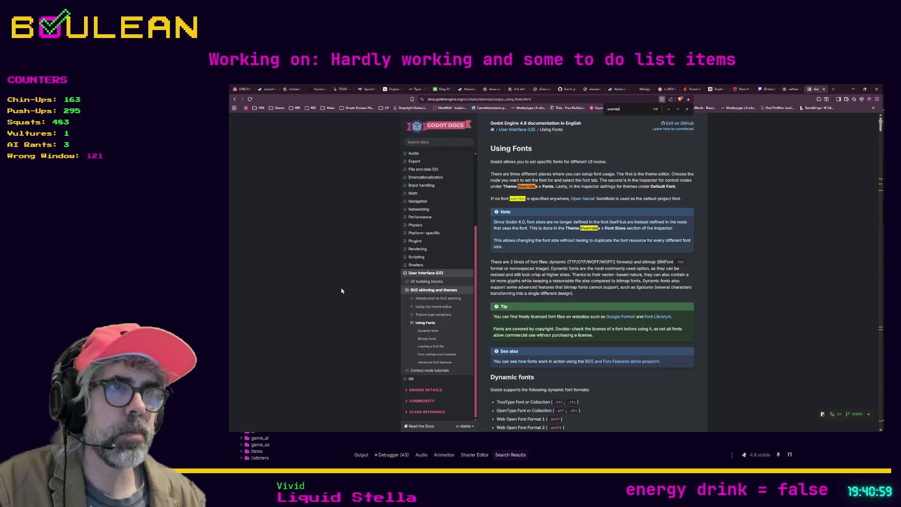
pyautogui.press('Return')
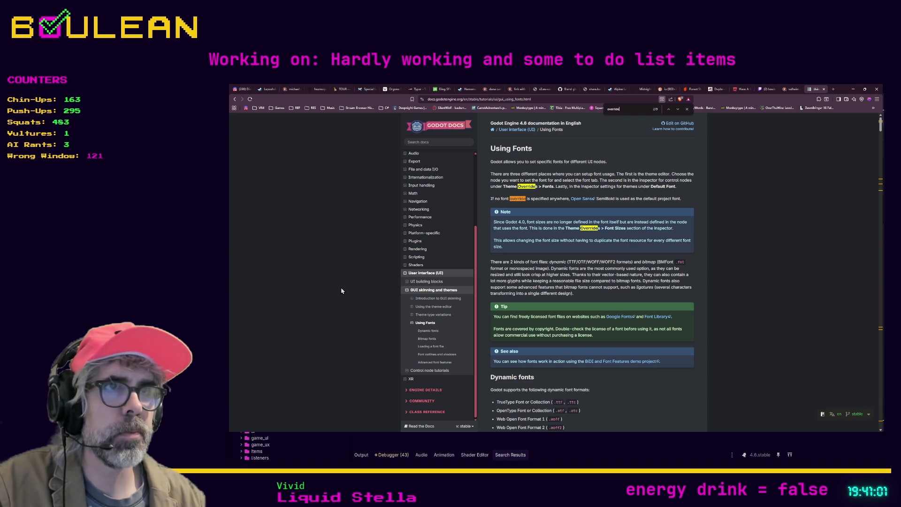
pyautogui.press('Return')
pyautogui.press('Return')
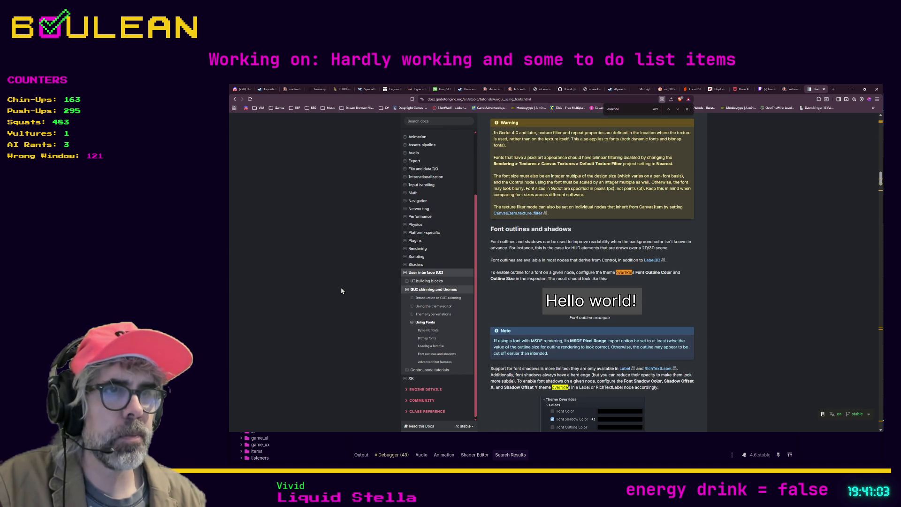
pyautogui.press('Return')
pyautogui.press('Return')
pyautogui.press('Return')
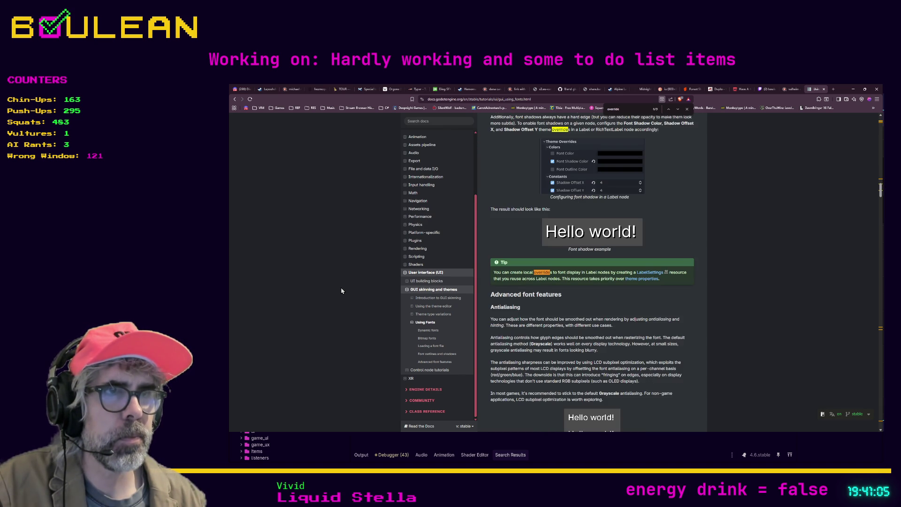
pyautogui.press('Return')
pyautogui.press('Return')
pyautogui.press('Return')
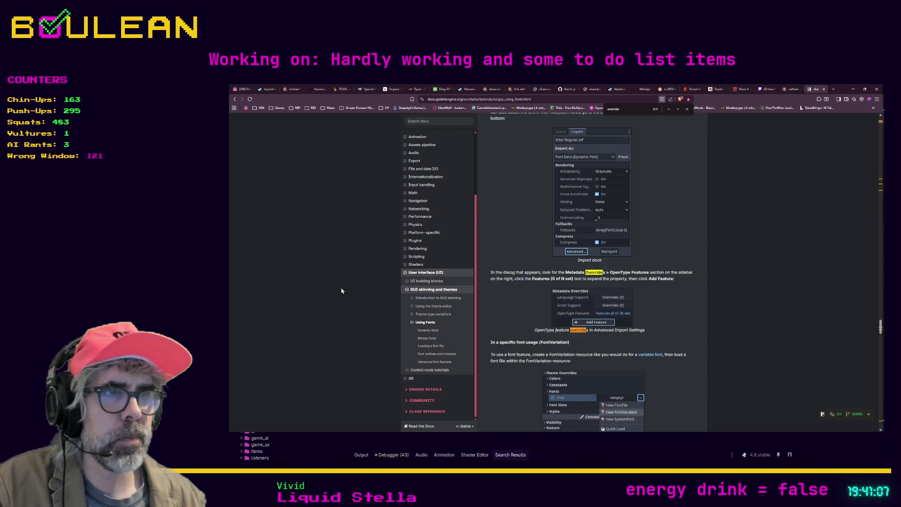
pyautogui.press('Return')
pyautogui.press('Return')
pyautogui.press('Return')
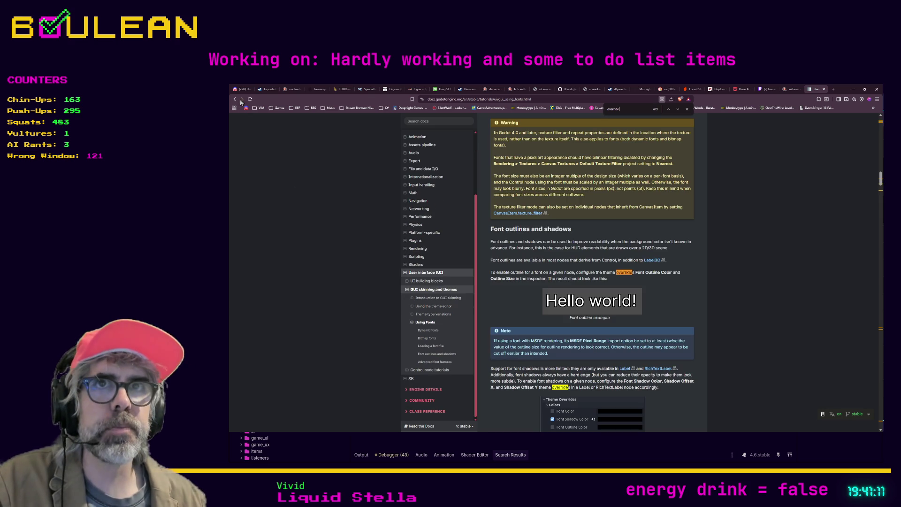
pyautogui.click(234, 99)
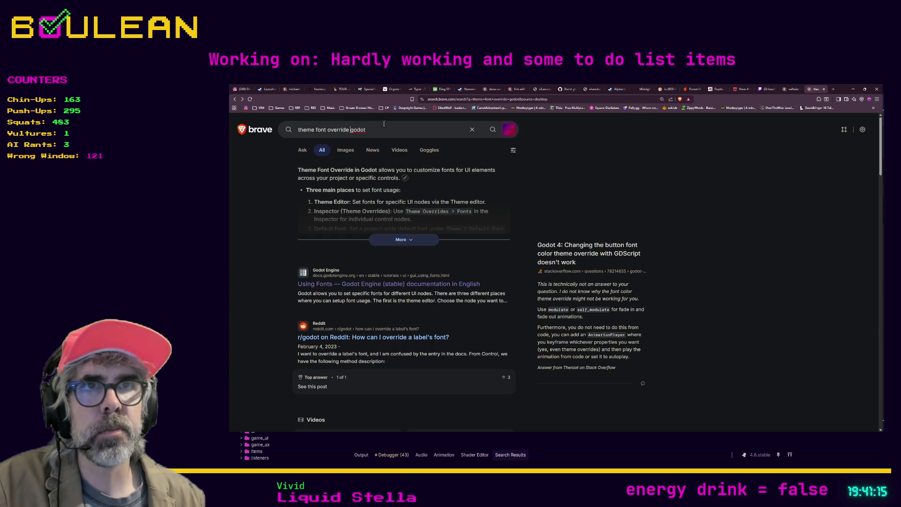
# Step: Refine the search with 'in code' and read the Stack Overflow question in a new tab
pyautogui.write('in code')
pyautogui.press('Return')
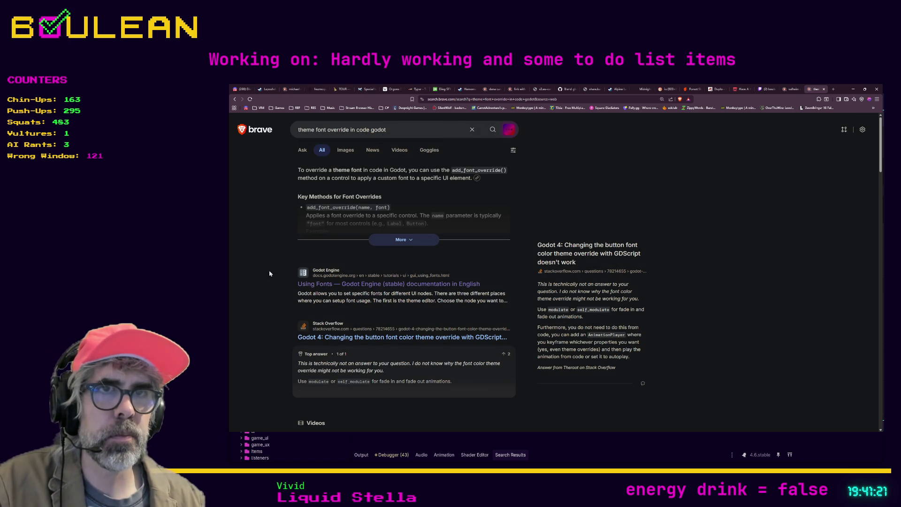
pyautogui.scroll(-2, 264, 286)
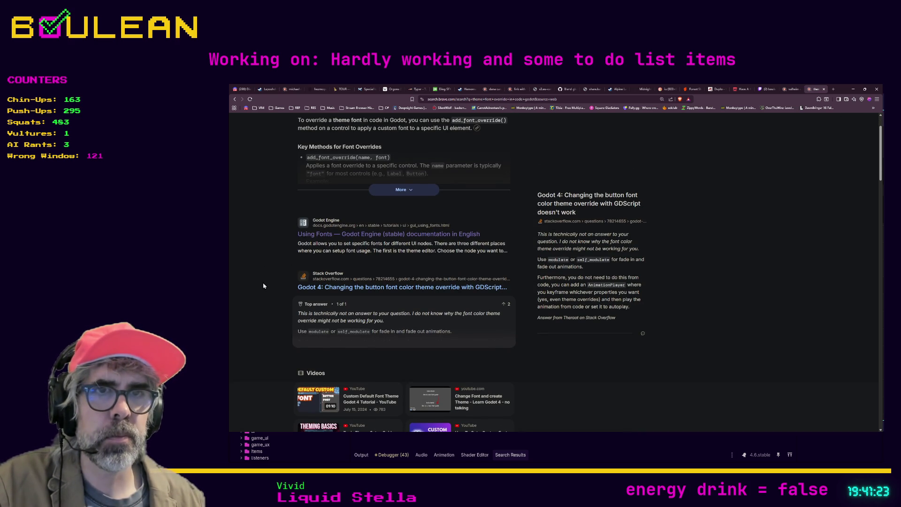
pyautogui.middleClick(317, 287)
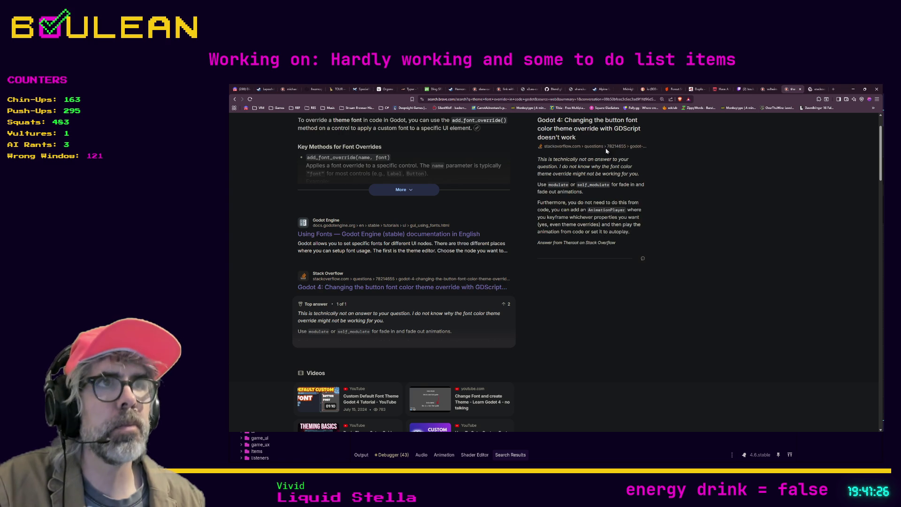
pyautogui.click(815, 90)
pyautogui.scroll(-5, 353, 262)
pyautogui.scroll(-5, 353, 264)
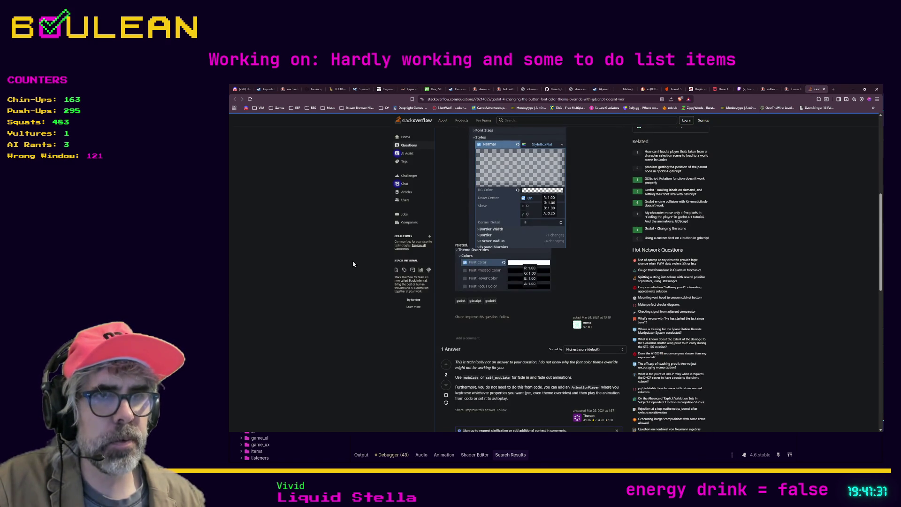
pyautogui.scroll(-1, 353, 265)
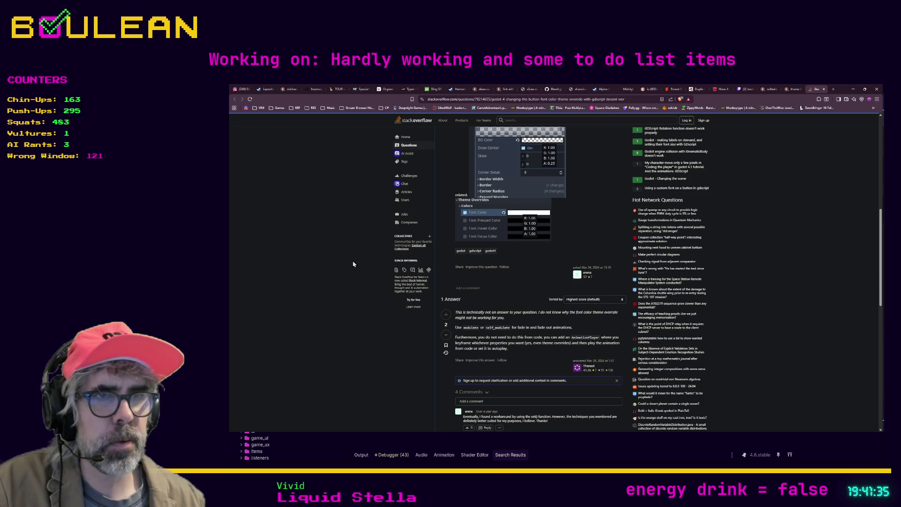
pyautogui.scroll(-3, 353, 264)
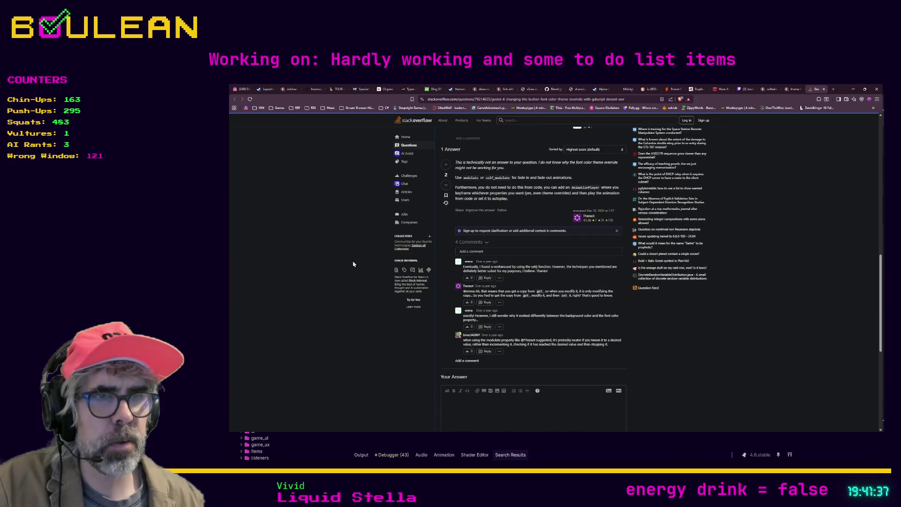
pyautogui.scroll(-2, 353, 265)
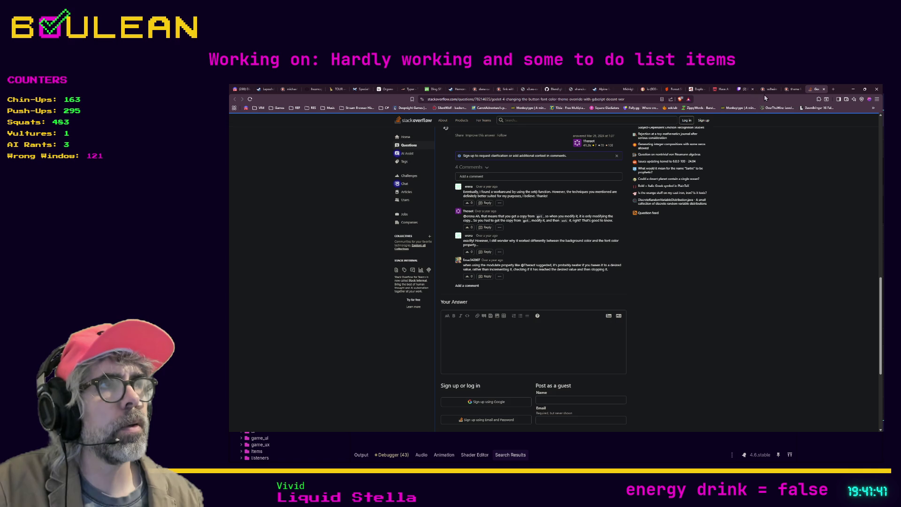
# Step: Open the Reddit thread 'How can I override a label's font?' from the results
pyautogui.click(786, 91)
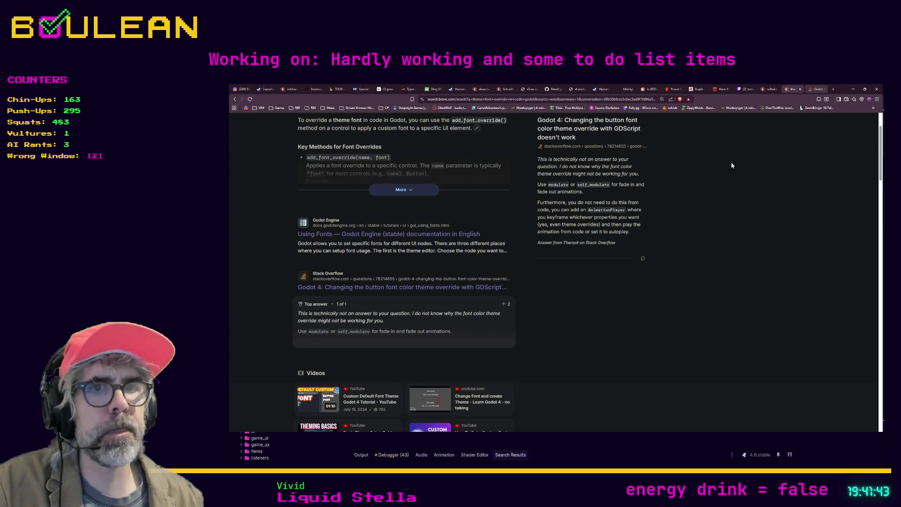
pyautogui.scroll(-2, 646, 213)
pyautogui.scroll(-4, 647, 211)
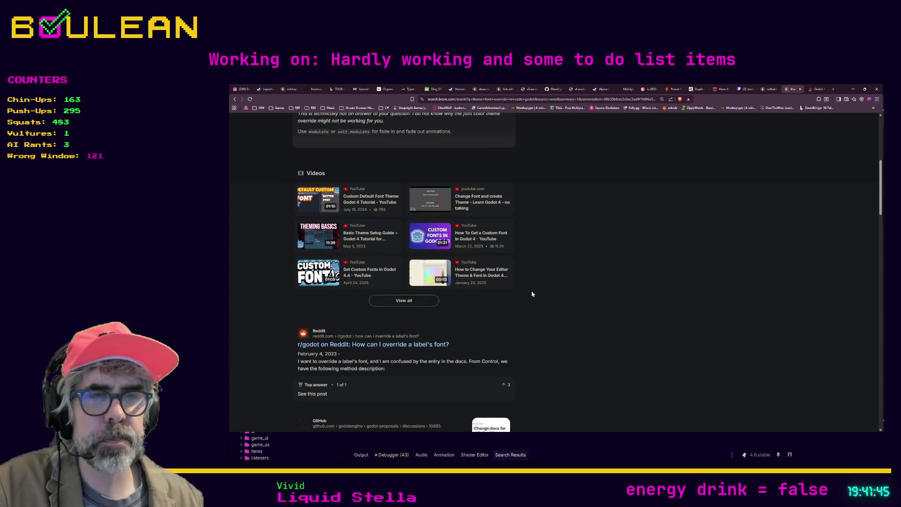
pyautogui.middleClick(430, 346)
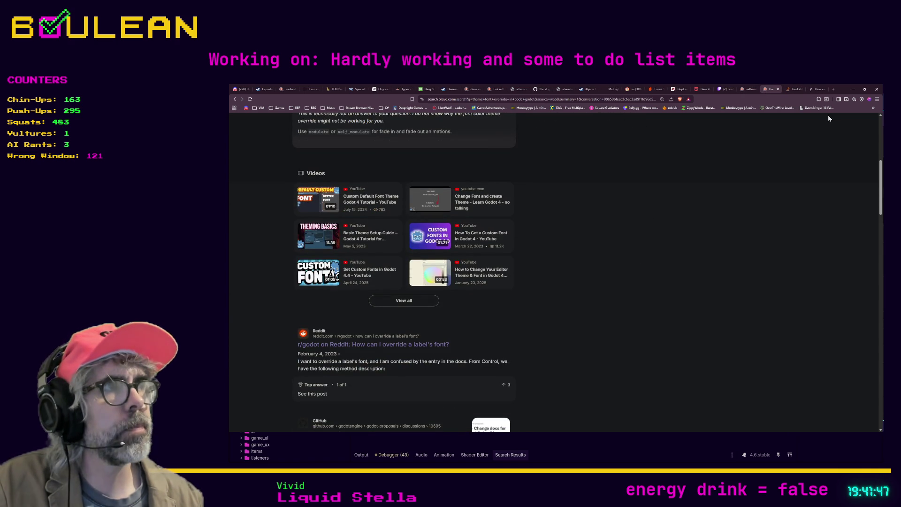
pyautogui.click(819, 89)
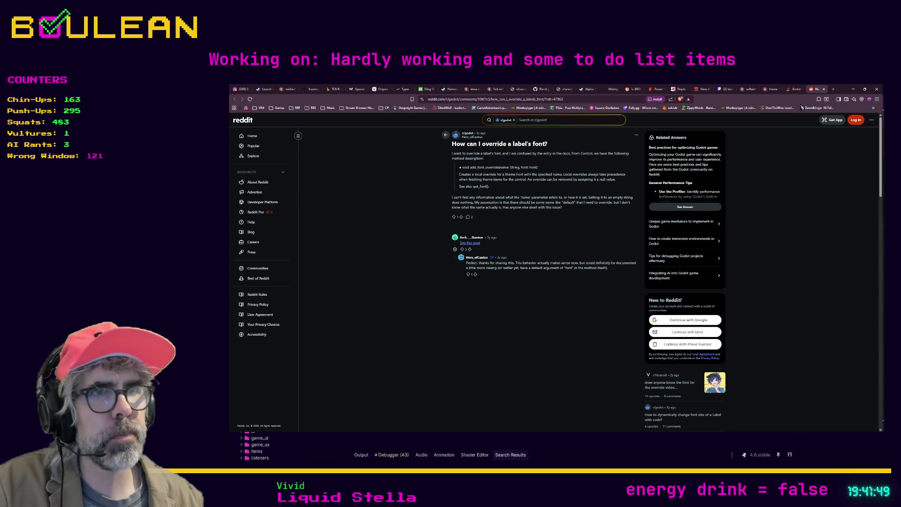
# Step: Read the linked Godot Forum post on creating a Font at runtime, then minimize the browser
pyautogui.click(471, 243)
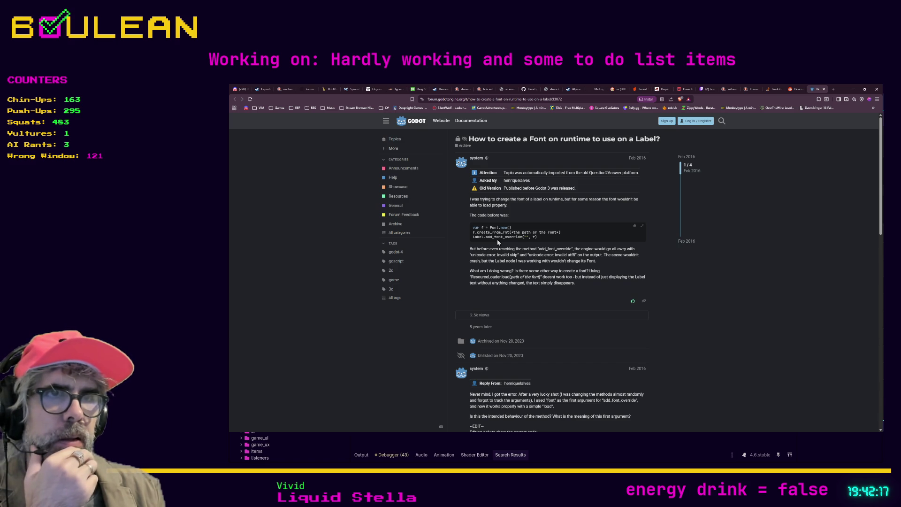
pyautogui.scroll(-2, 499, 246)
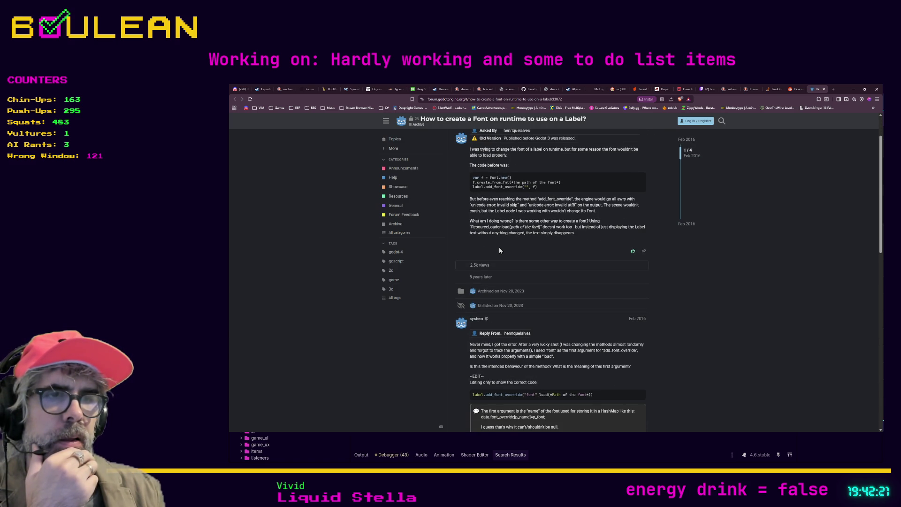
pyautogui.scroll(-1, 556, 282)
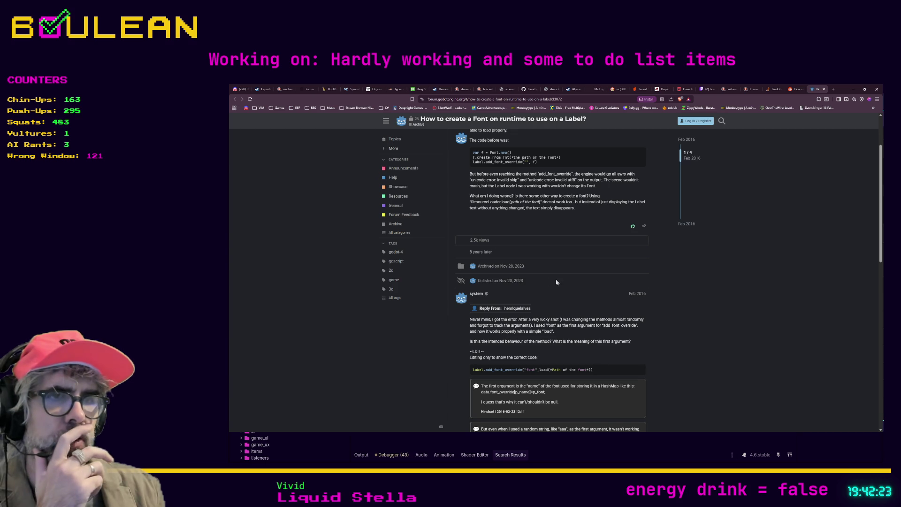
pyautogui.click(853, 89)
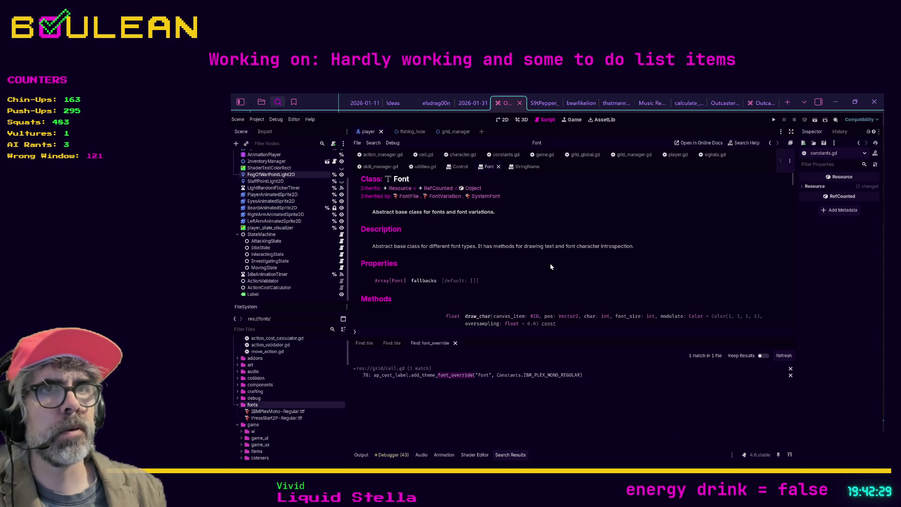
# Step: Wrap the IBM Plex Mono constant on line 78 of cell.gd in load()
pyautogui.click(427, 156)
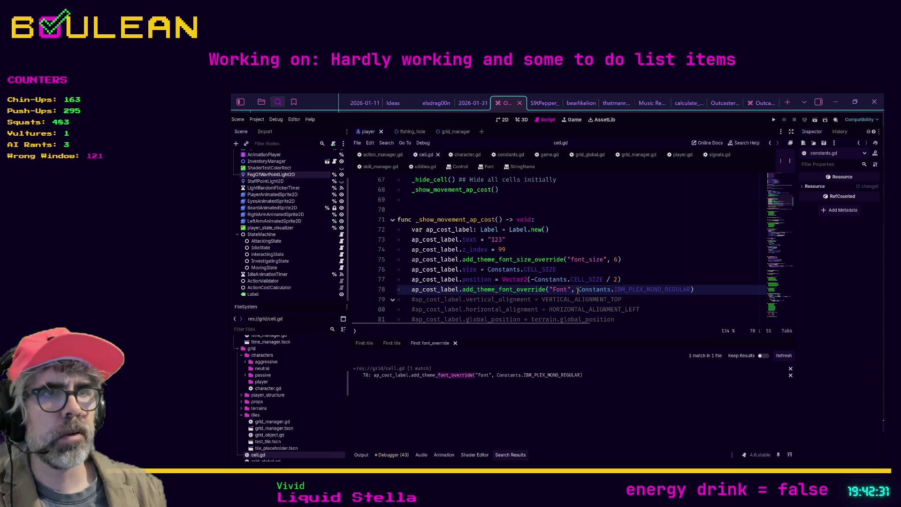
pyautogui.write('load(')
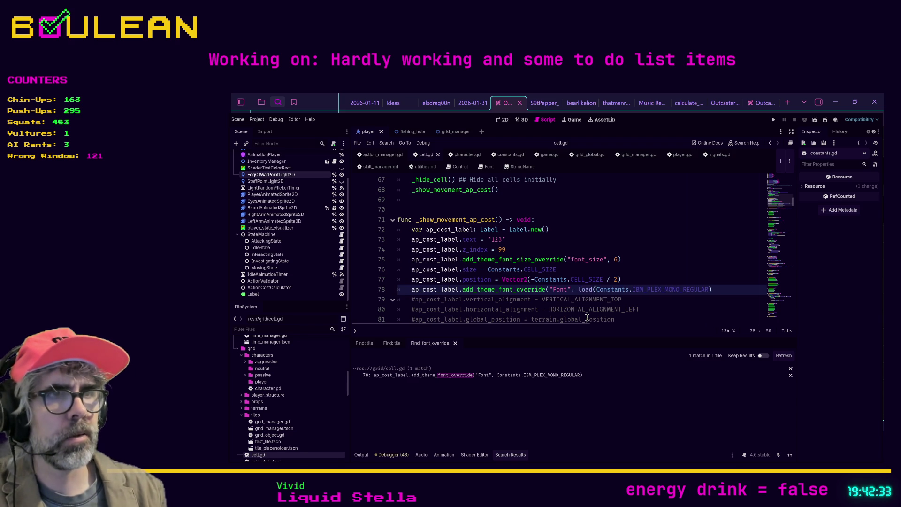
pyautogui.press('End')
pyautogui.write(')')
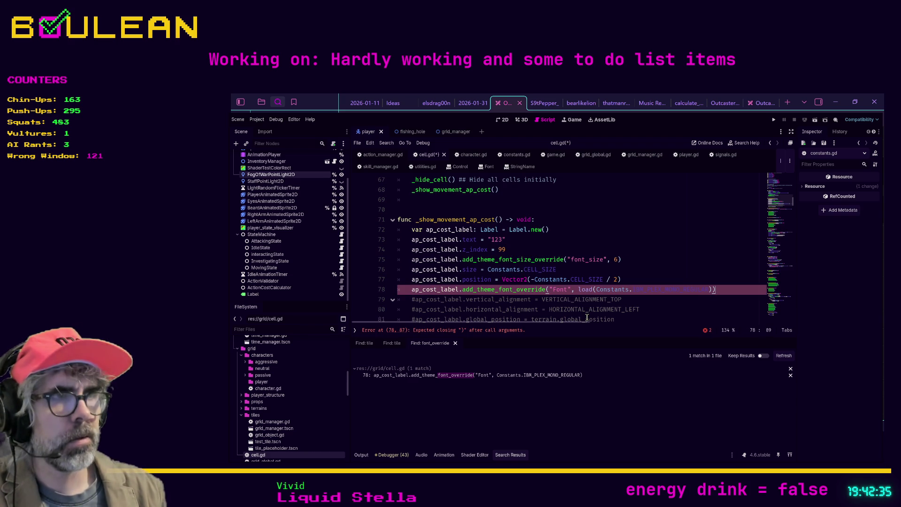
pyautogui.click(663, 303)
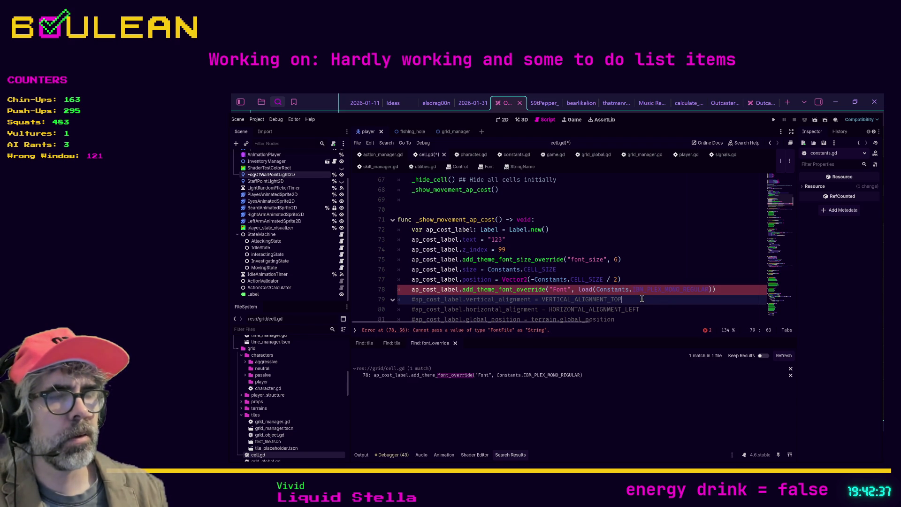
# Step: Change the overridden theme item name from "Font" to lowercase "font"
pyautogui.click(557, 290)
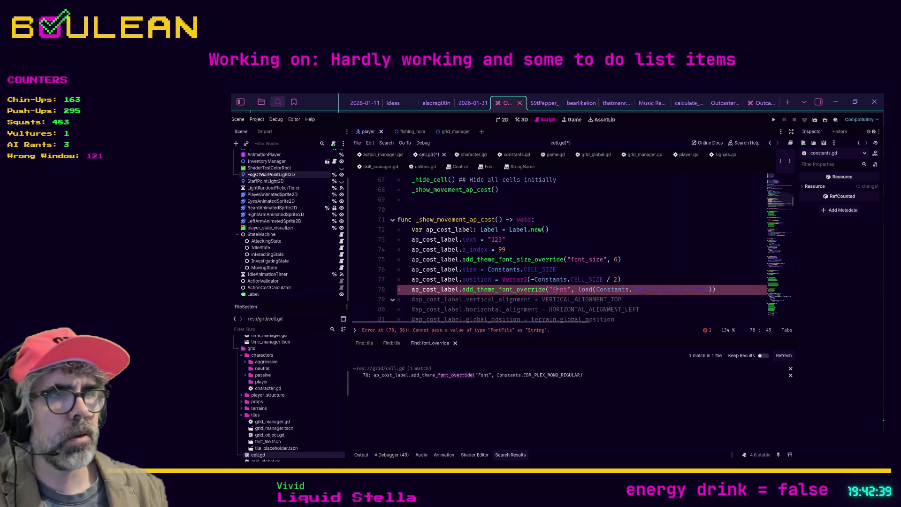
pyautogui.press('BackSpace')
pyautogui.write('f')
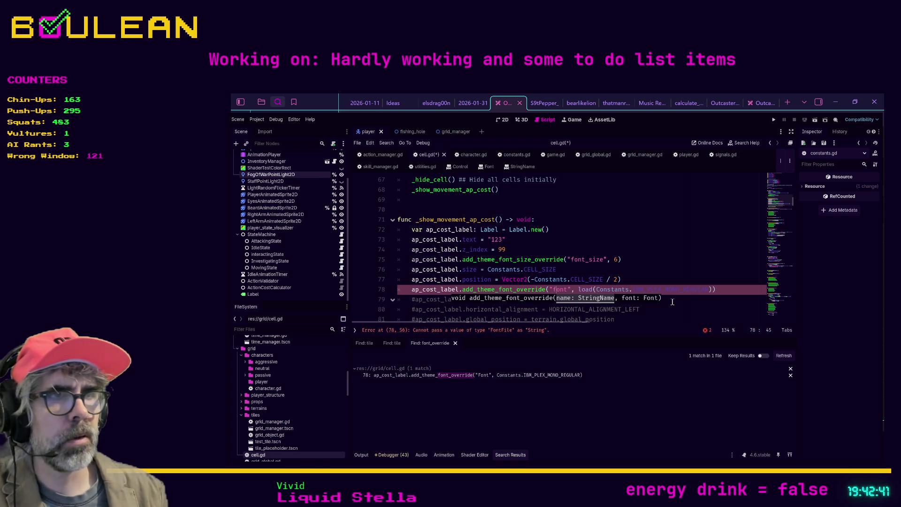
pyautogui.click(686, 303)
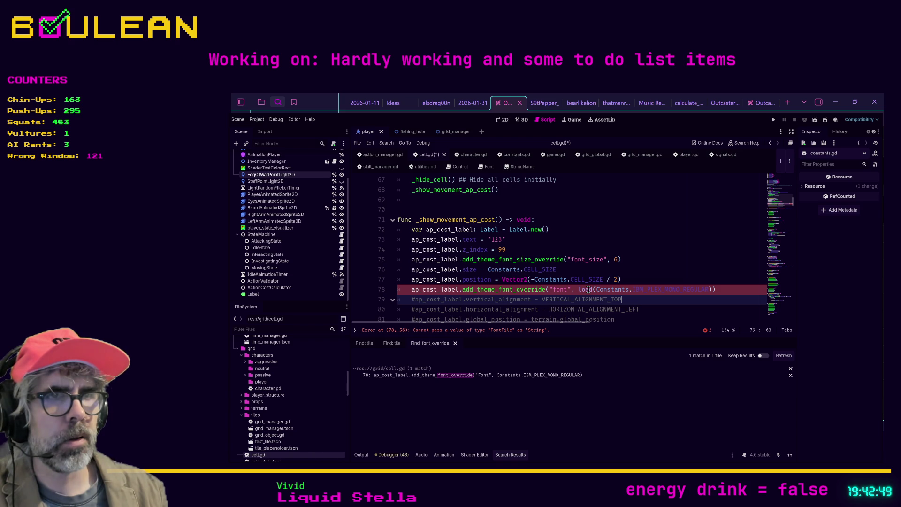
# Step: Remove the load( wrapper and its extra parenthesis, then save and run the game
pyautogui.click(593, 289)
pyautogui.doubleClick(581, 290)
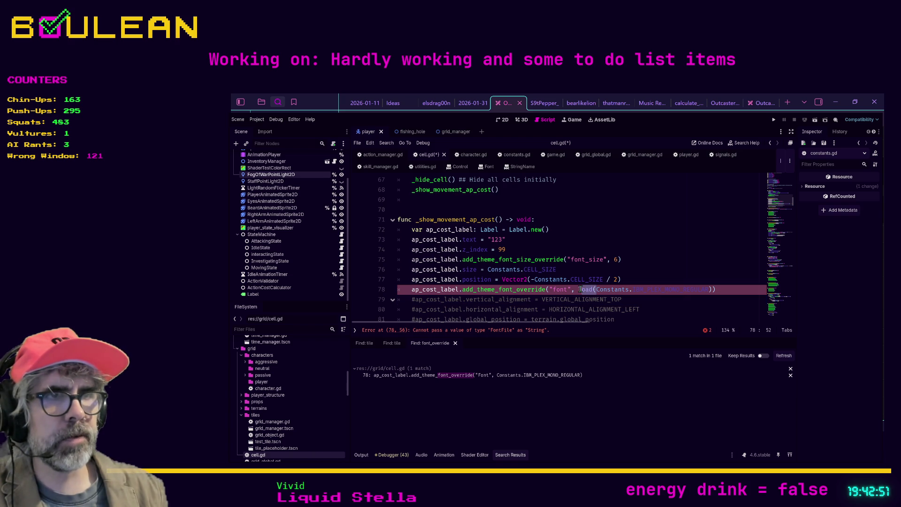
pyautogui.press('Delete')
pyautogui.press('Delete')
pyautogui.press('End')
pyautogui.press('BackSpace')
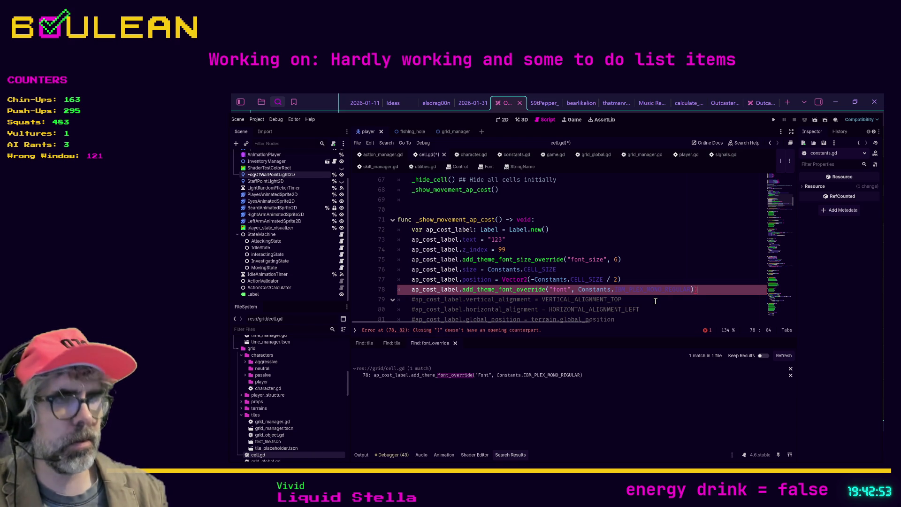
pyautogui.press('F5')
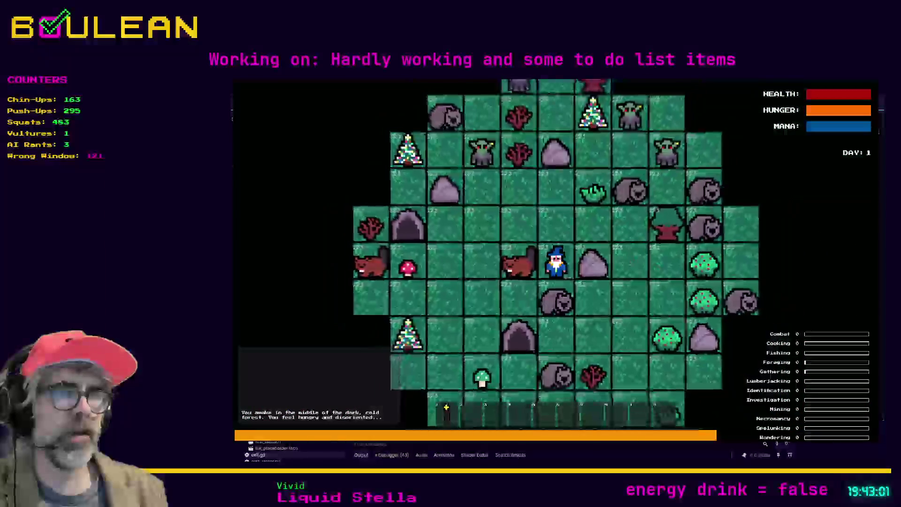
# Step: Run the game with the font override line commented out to compare the 123 labels
pyautogui.scroll(3, 557, 249)
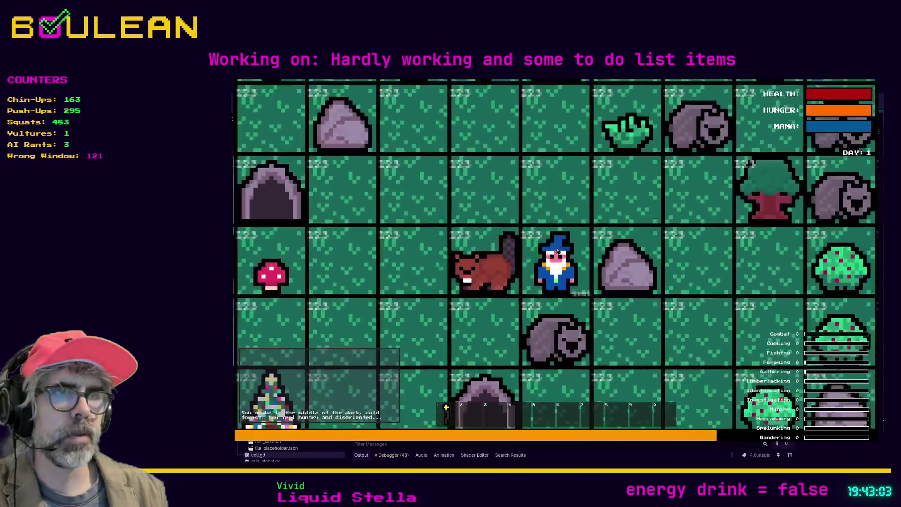
pyautogui.scroll(2, 558, 249)
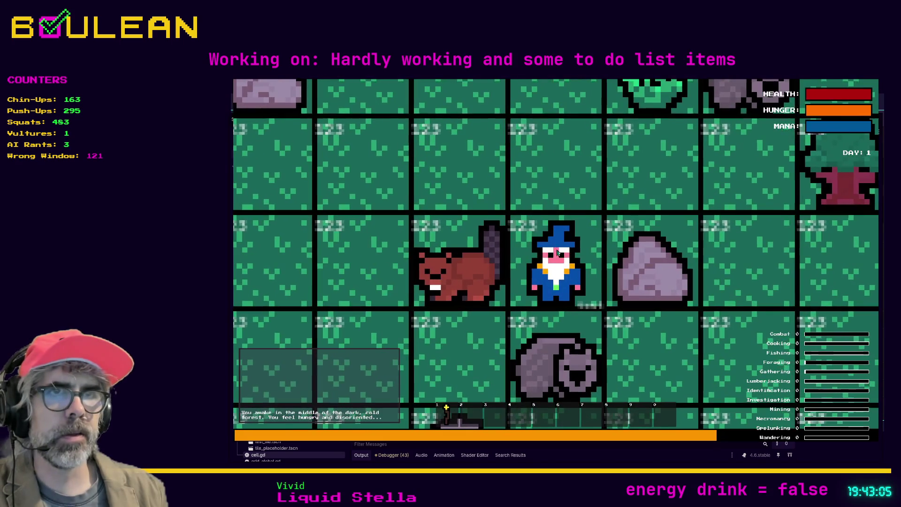
pyautogui.press('F8')
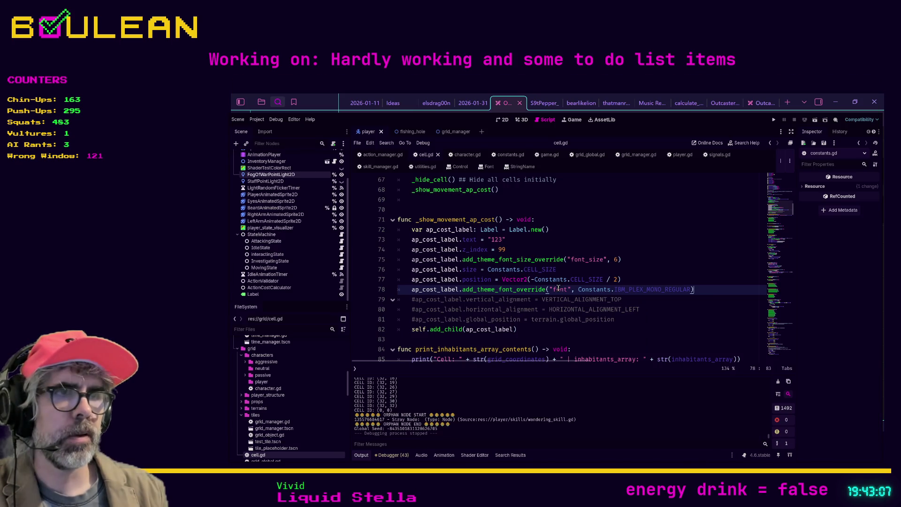
pyautogui.hotkey('ctrl', 'k')
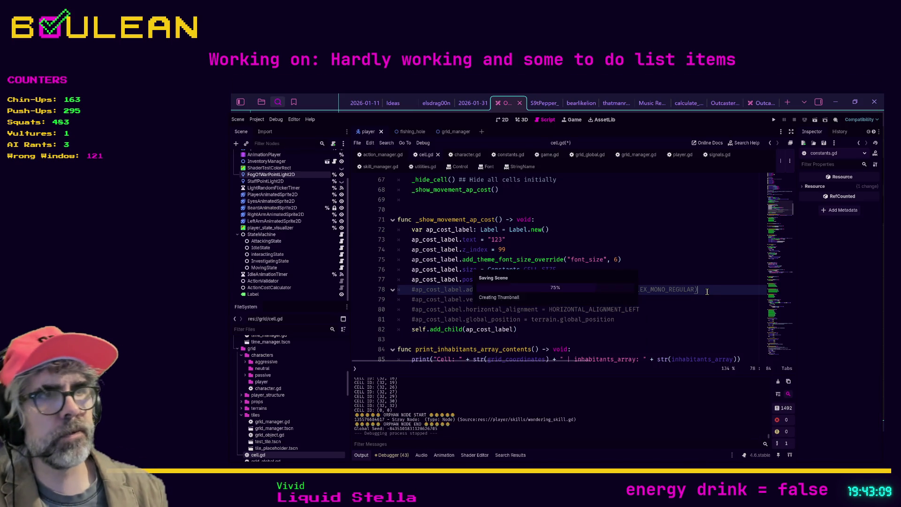
pyautogui.press('F5')
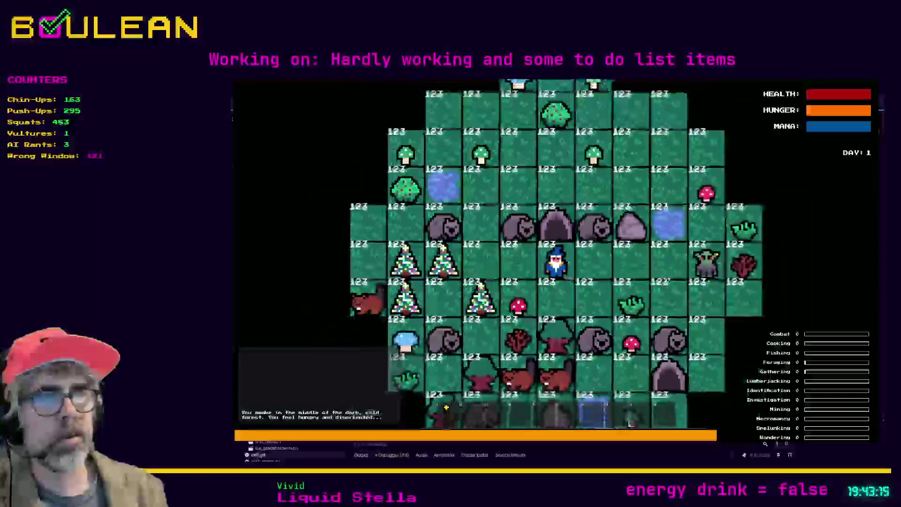
pyautogui.press('F8')
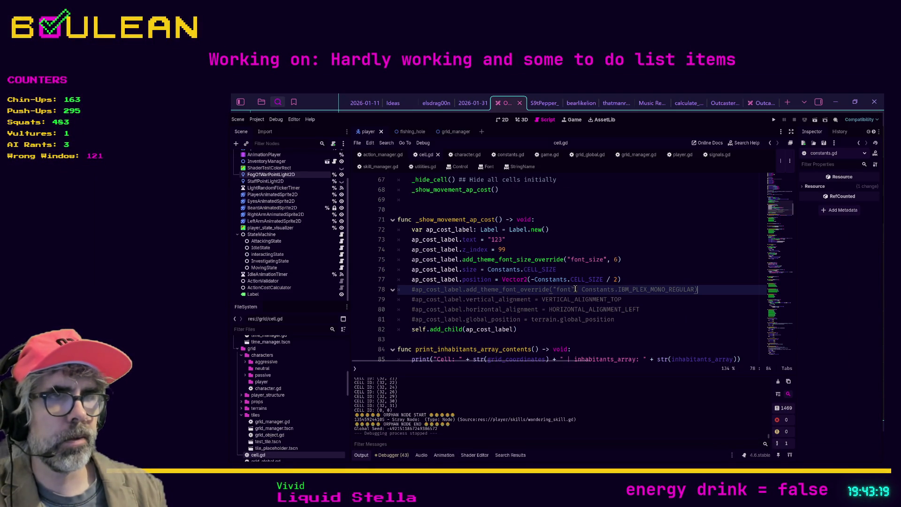
# Step: Restore the font override line and start a print("get debug line below it
pyautogui.hotkey('ctrl', 'k')
pyautogui.hotkey('ctrl', 'k')
pyautogui.hotkey('ctrl', 'k')
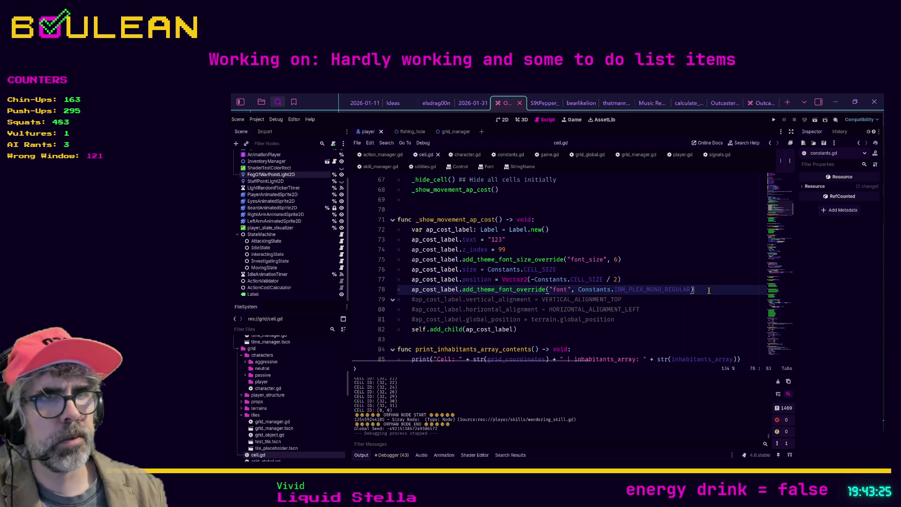
pyautogui.press('Return')
pyautogui.write('p')
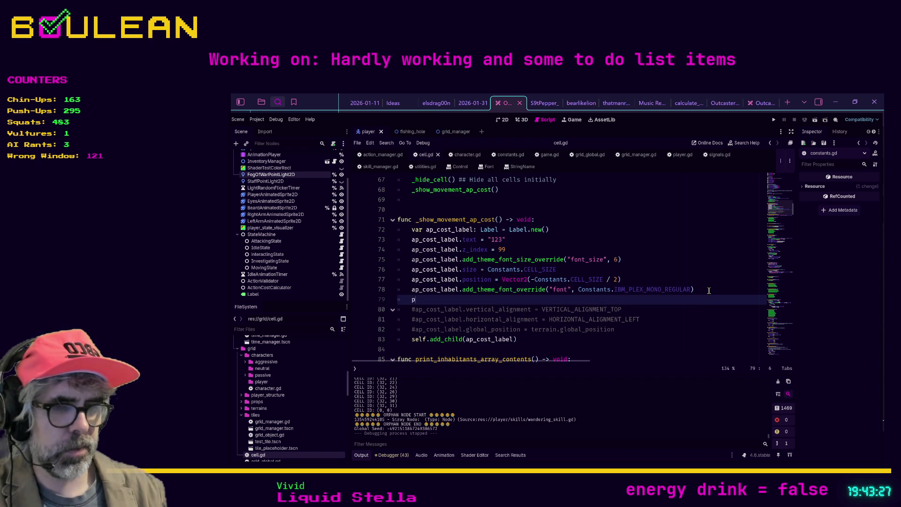
pyautogui.write('rint("get')
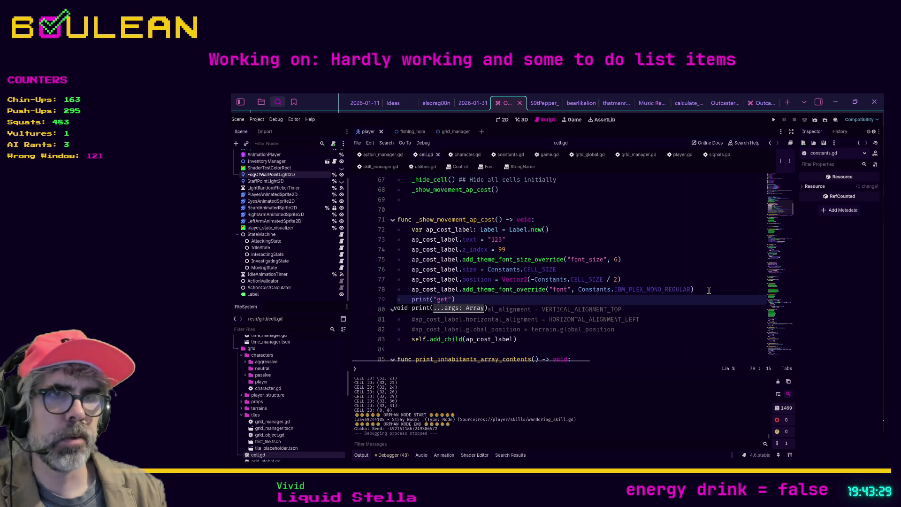
# Step: Write a print(ap_cost_label.get_theme_font()) debug line on line 79, then delete it
pyautogui.press('BackSpace')
pyautogui.press('BackSpace')
pyautogui.press('BackSpace')
pyautogui.write('ap_cos')
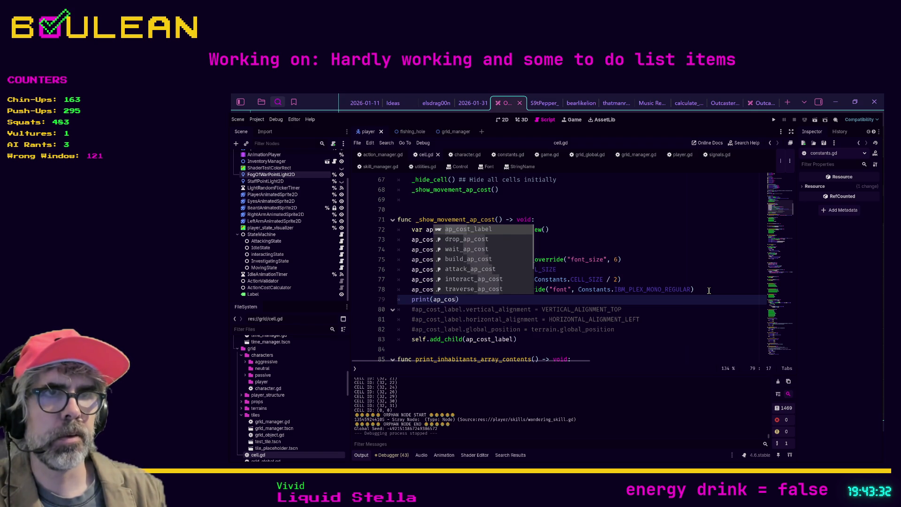
pyautogui.press('Return')
pyautogui.write('.get')
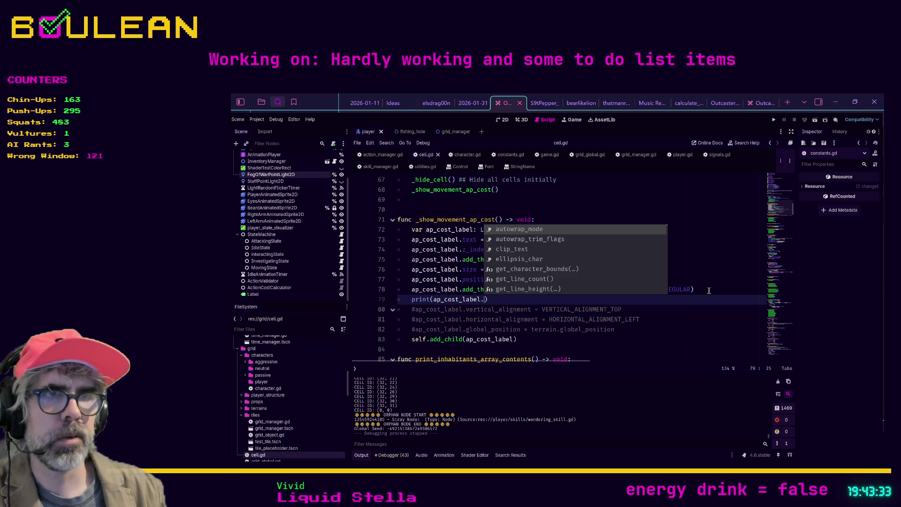
pyautogui.write('_the')
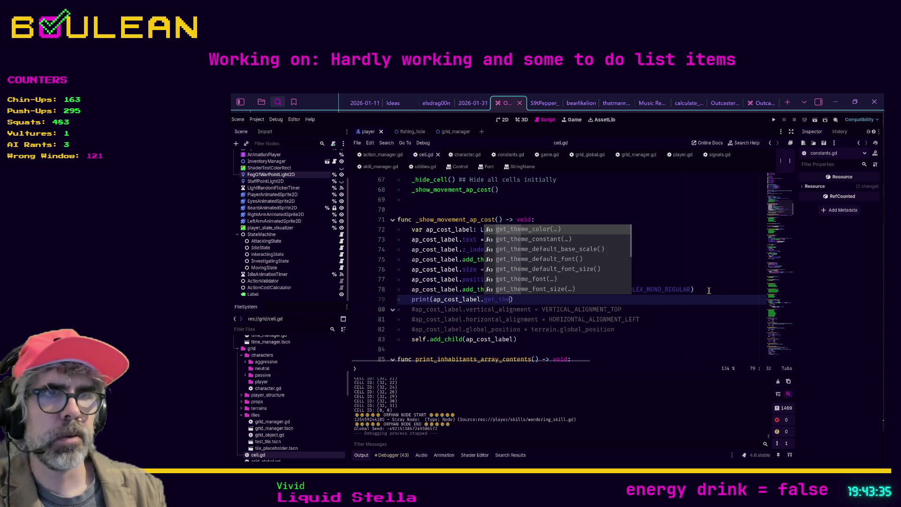
pyautogui.press('Down')
pyautogui.press('Down')
pyautogui.press('Down')
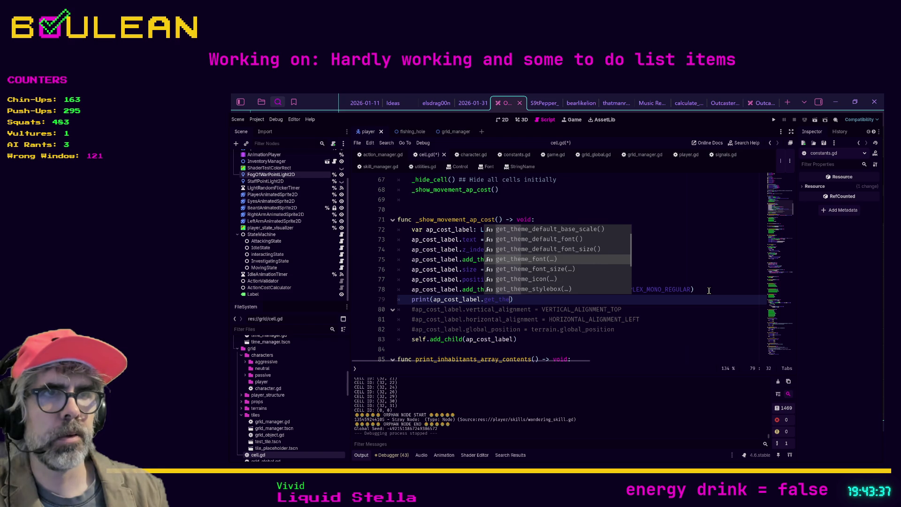
pyautogui.press('Return')
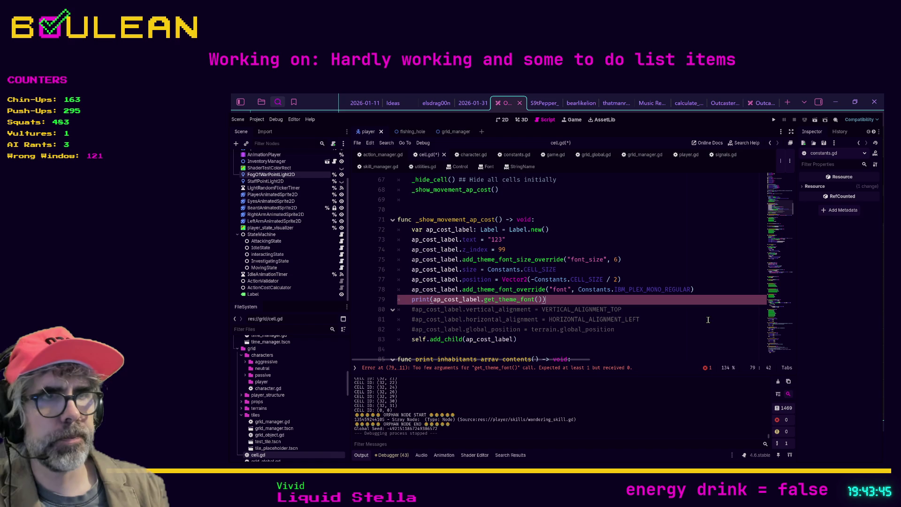
pyautogui.hotkey('shift', 'Home')
pyautogui.hotkey('shift', 'Home')
pyautogui.press('BackSpace')
pyautogui.press('BackSpace')
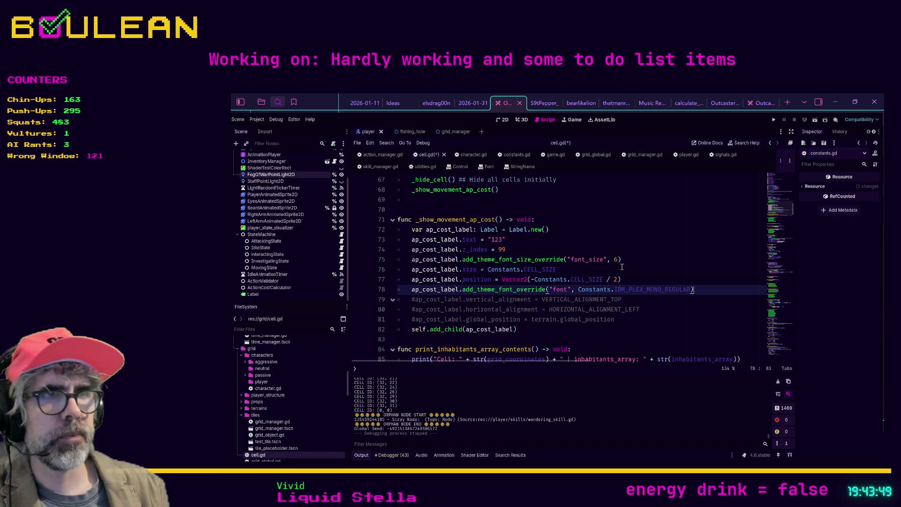
# Step: Test-run the game with the AP label font size at 4
pyautogui.click(618, 259)
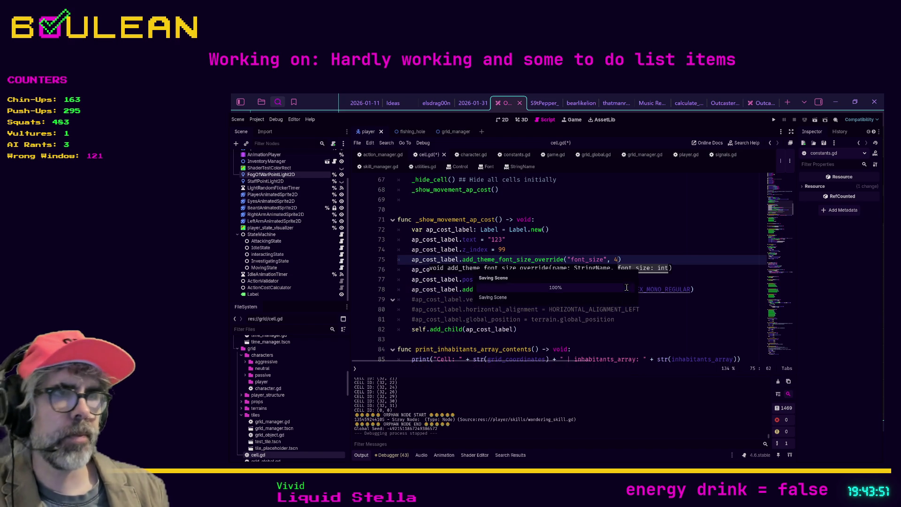
pyautogui.click(695, 280)
pyautogui.press('F5')
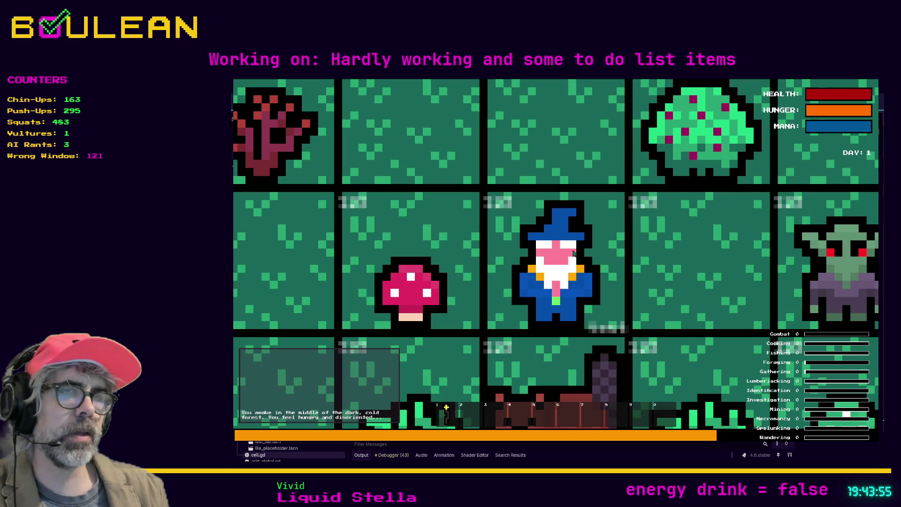
pyautogui.scroll(-5, 513, 238)
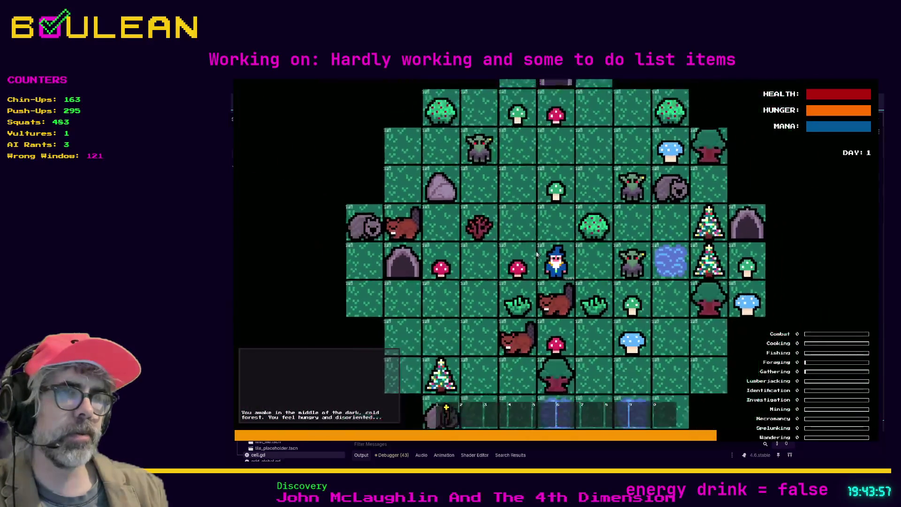
pyautogui.press('F8')
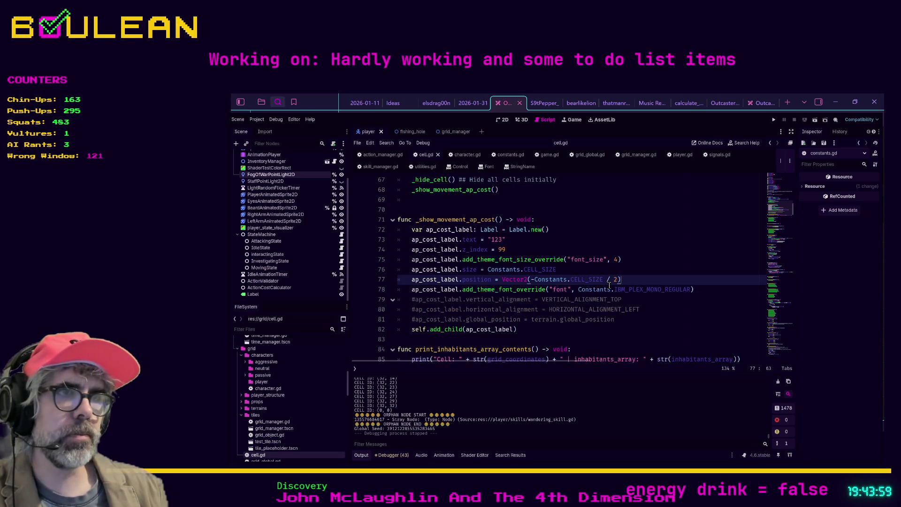
# Step: Change the AP label font size to 8 and test-run the game
pyautogui.doubleClick(616, 260)
pyautogui.write('8')
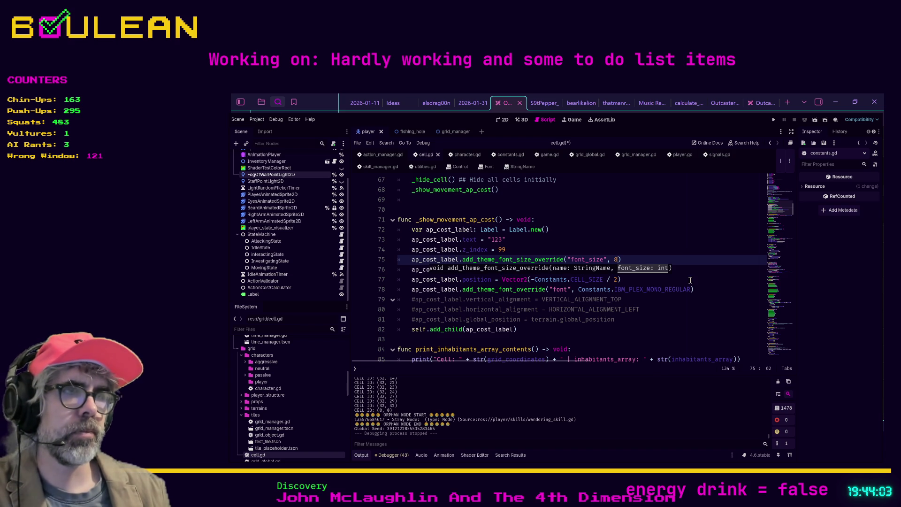
pyautogui.click(698, 271)
pyautogui.press('F5')
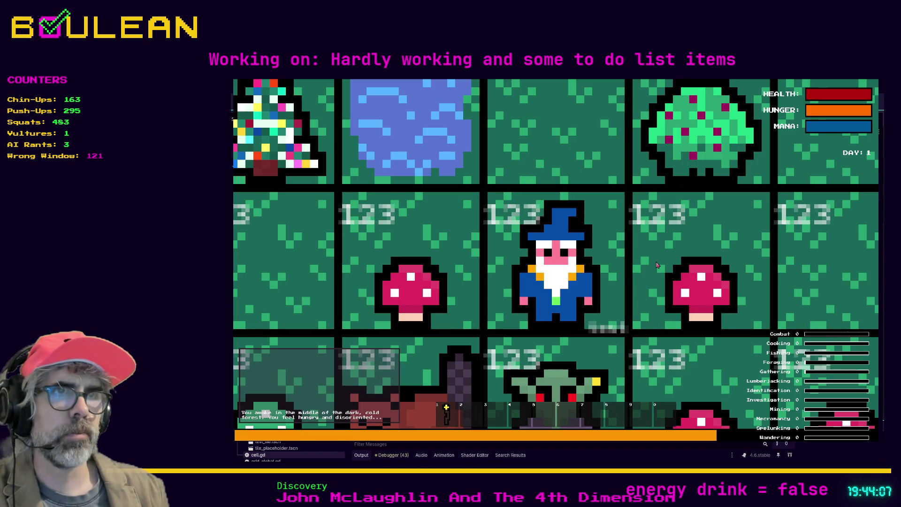
pyautogui.scroll(-2, 621, 266)
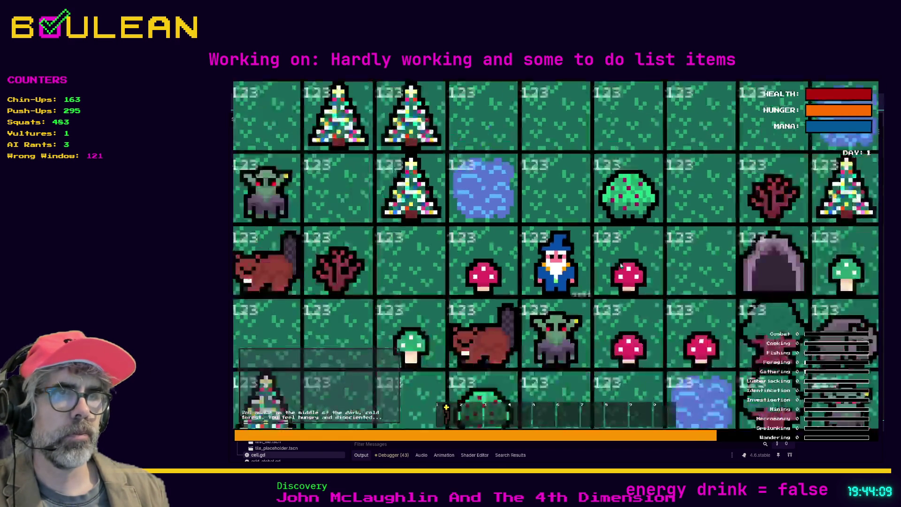
pyautogui.press('F8')
# Step: Change the add_theme_font_size_override value on line 75 to 16
pyautogui.click(618, 260)
pyautogui.press('BackSpace')
pyautogui.write('16')
pyautogui.click(673, 254)
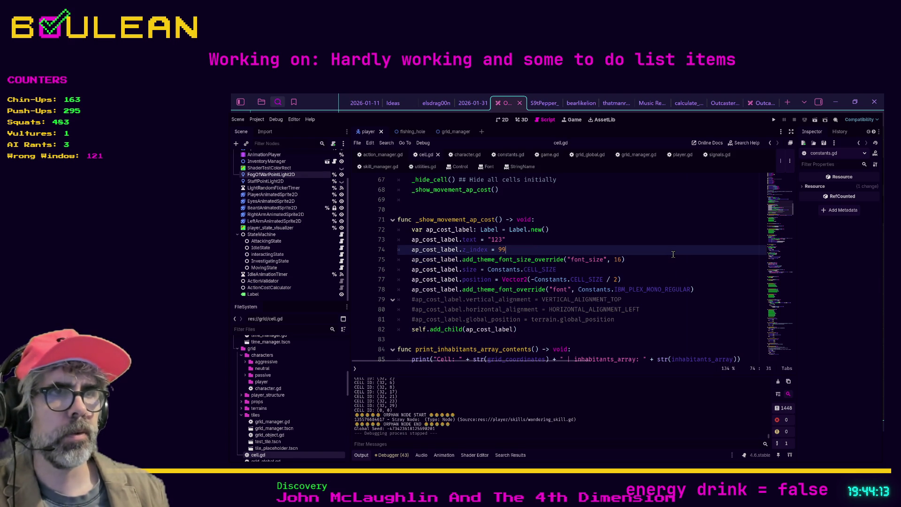
# Step: Test-run the game with the AP label font size at 16
pyautogui.press('F5')
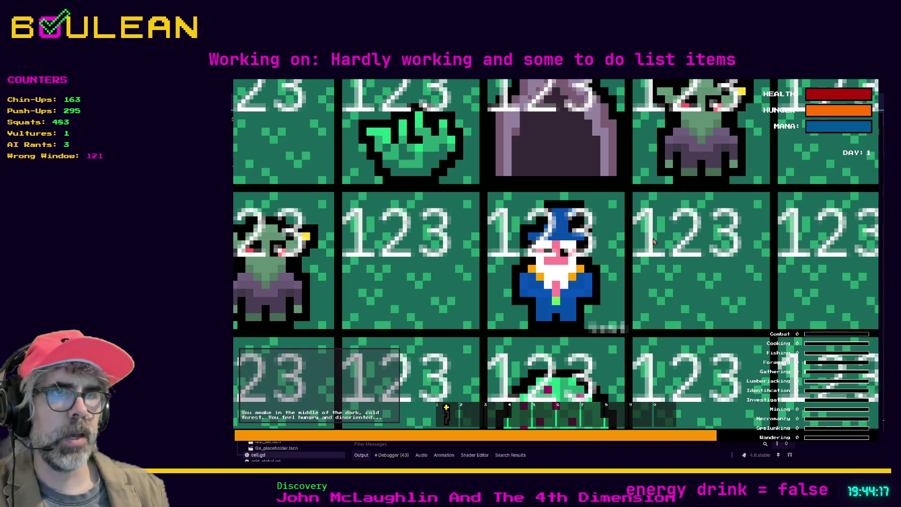
pyautogui.scroll(-2, 666, 238)
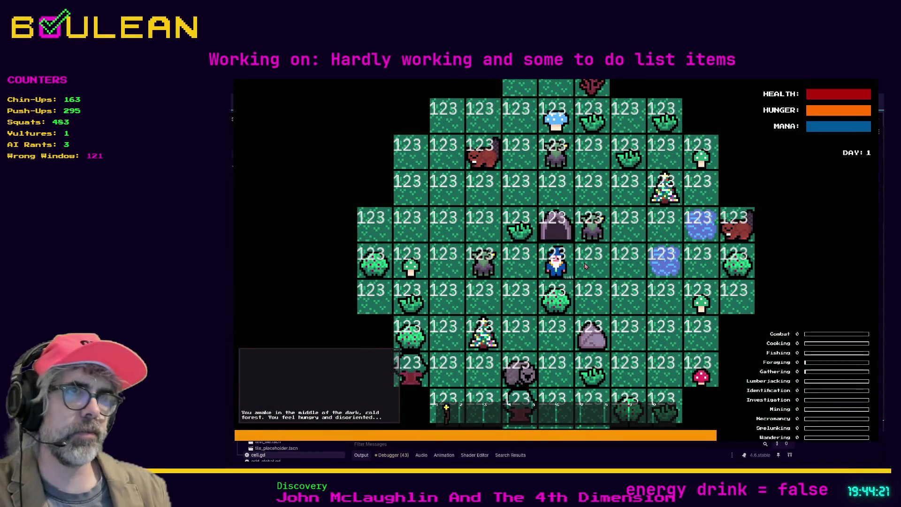
pyautogui.press('F8')
# Step: Run the game without the IBM Plex Mono override for comparison, then restore the override
pyautogui.click(701, 291)
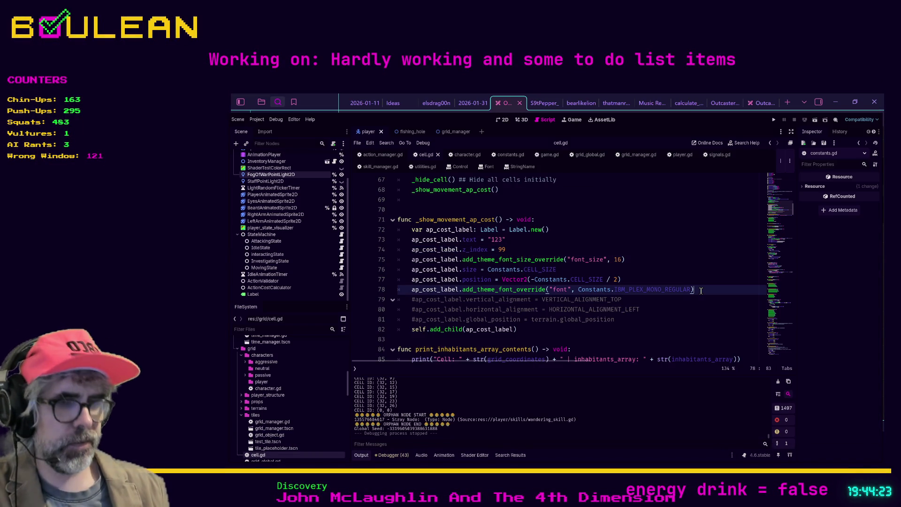
pyautogui.hotkey('ctrl', 'k')
pyautogui.press('F5')
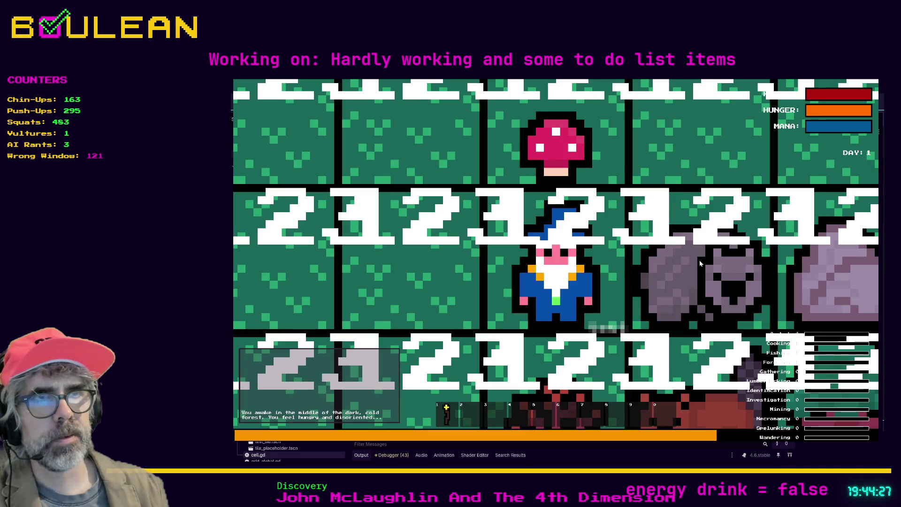
pyautogui.press('F8')
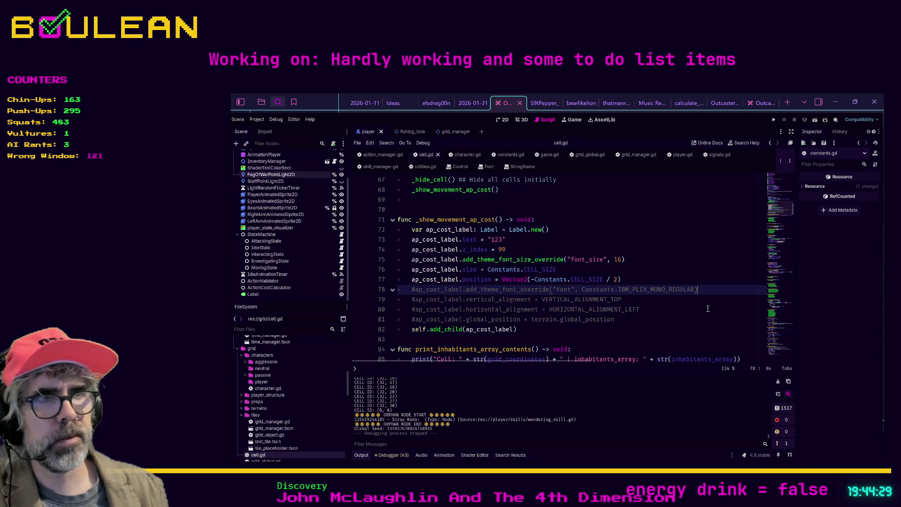
pyautogui.hotkey('ctrl', 'k')
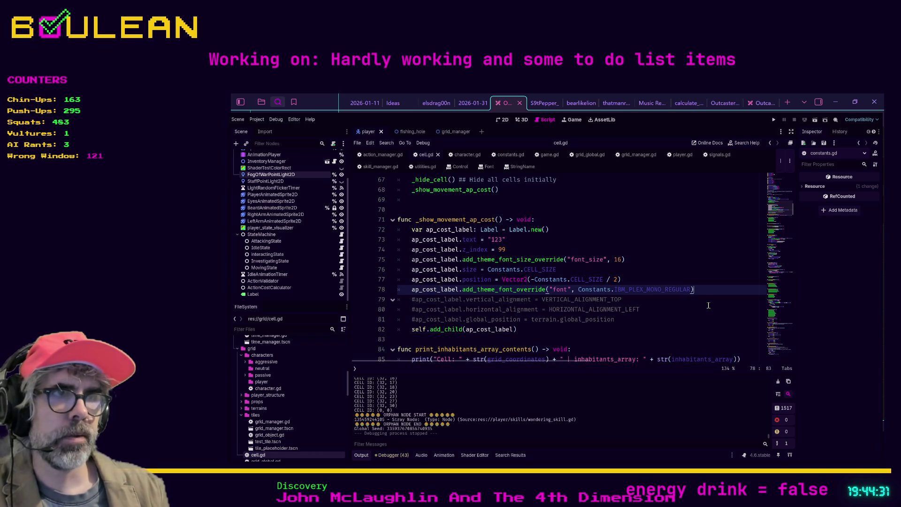
# Step: Change the font size on line 75 to 10 and run the game
pyautogui.press('Up')
pyautogui.press('Up')
pyautogui.press('Up')
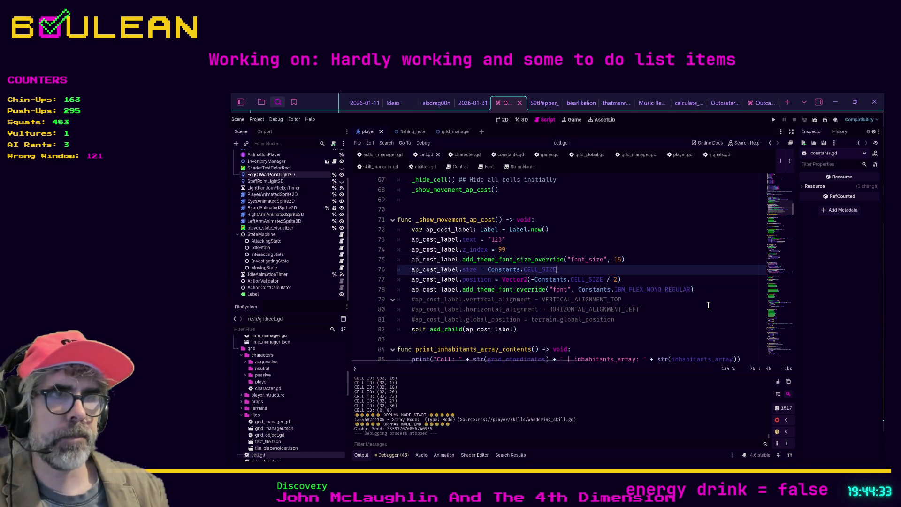
pyautogui.press('Left')
pyautogui.press('BackSpace')
pyautogui.write('10')
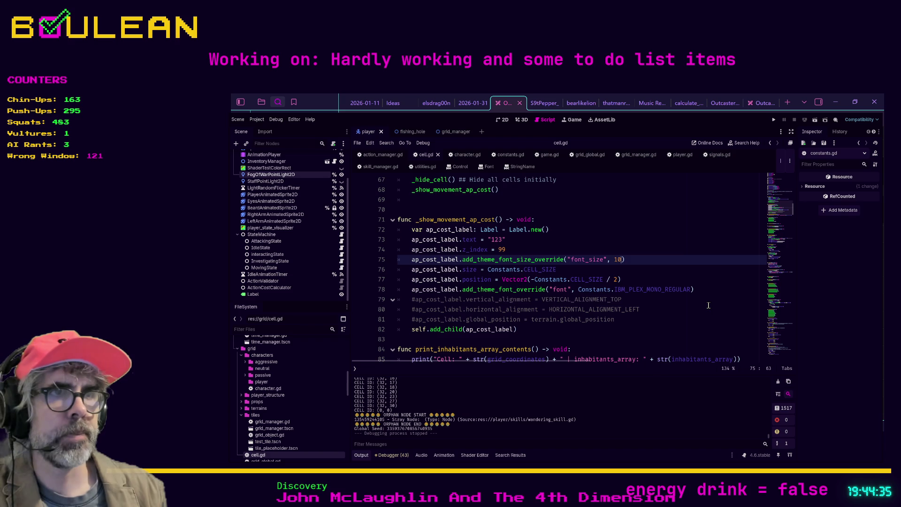
pyautogui.press('F5')
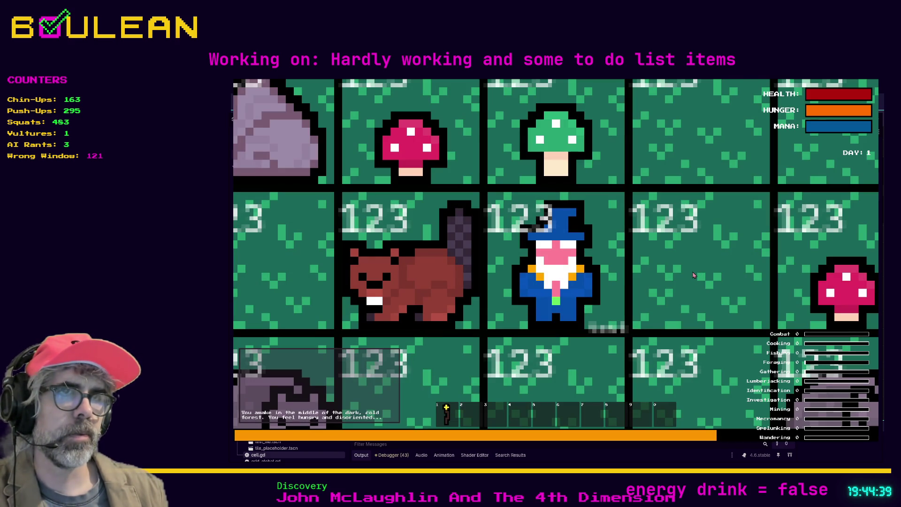
pyautogui.scroll(-2, 611, 262)
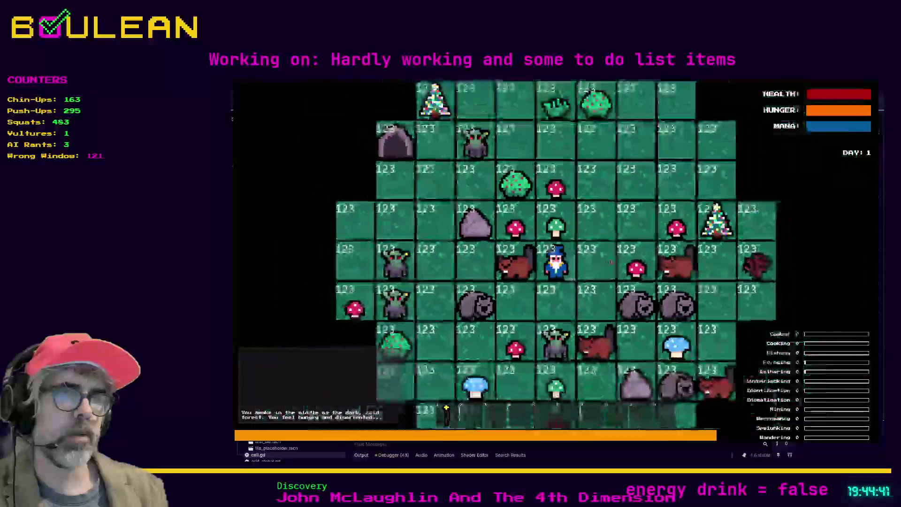
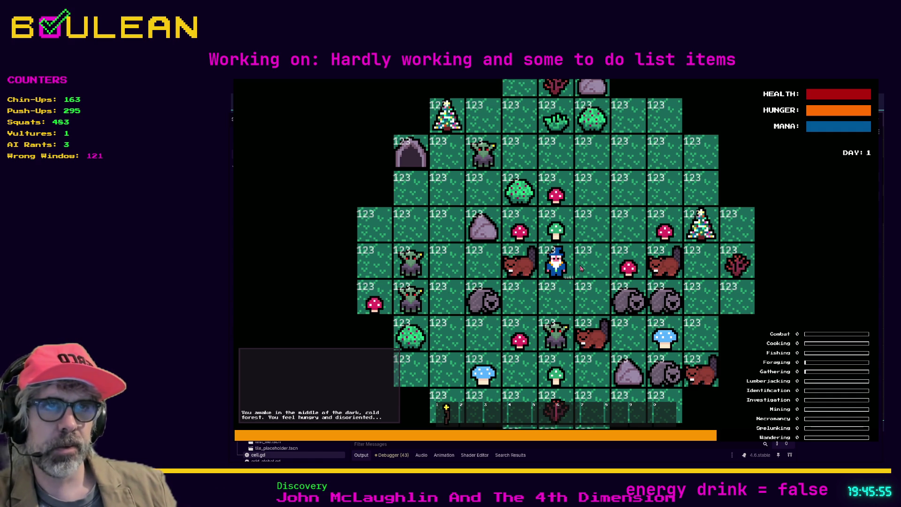
# Step: Stop the running game with F8 and return to the cell.gd script editor
pyautogui.press('F8')
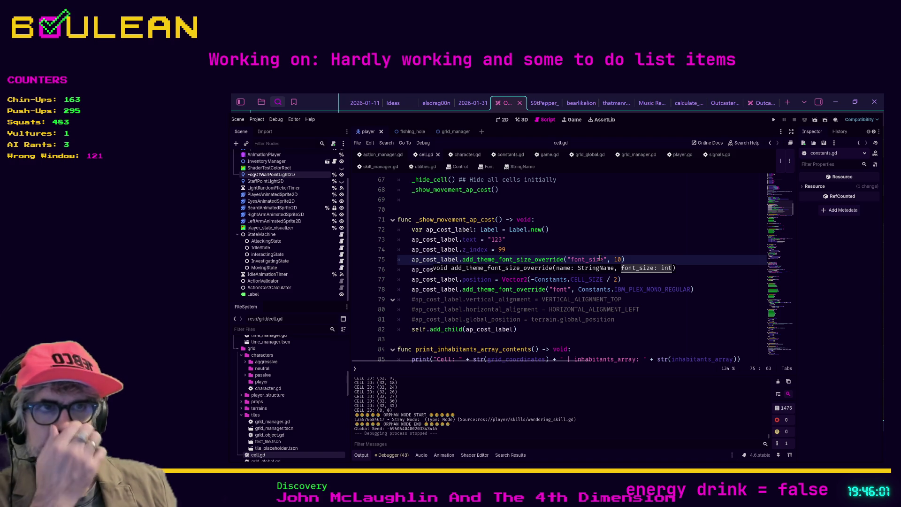
# Step: Add 'ap_cost_label.size = Constants.CELL_SIZE' below the z_index line and save cell.gd
pyautogui.click(522, 250)
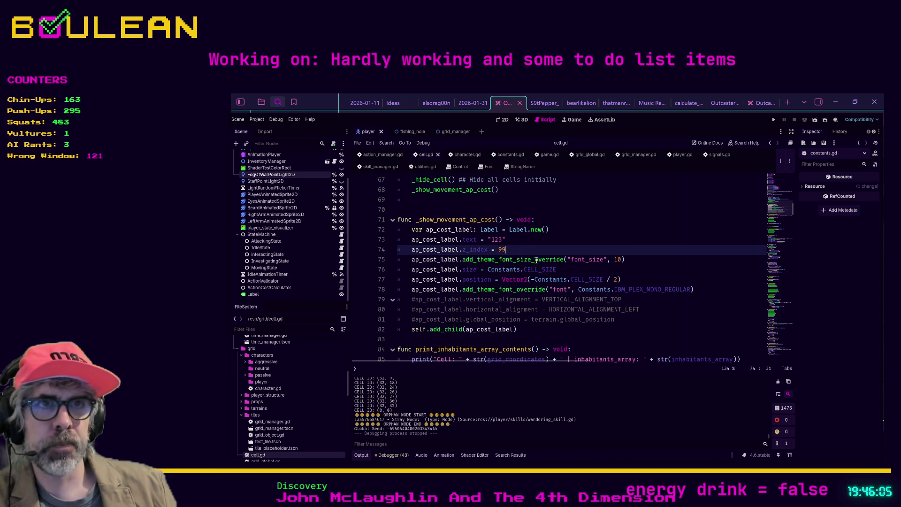
pyautogui.press('Return')
pyautogui.write('ap_c')
pyautogui.press('Return')
pyautogui.write('.siz')
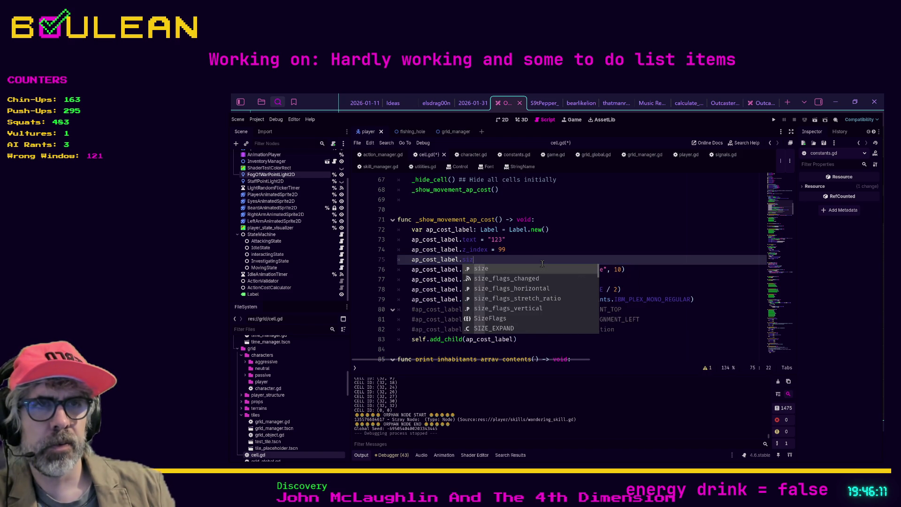
pyautogui.press('Return')
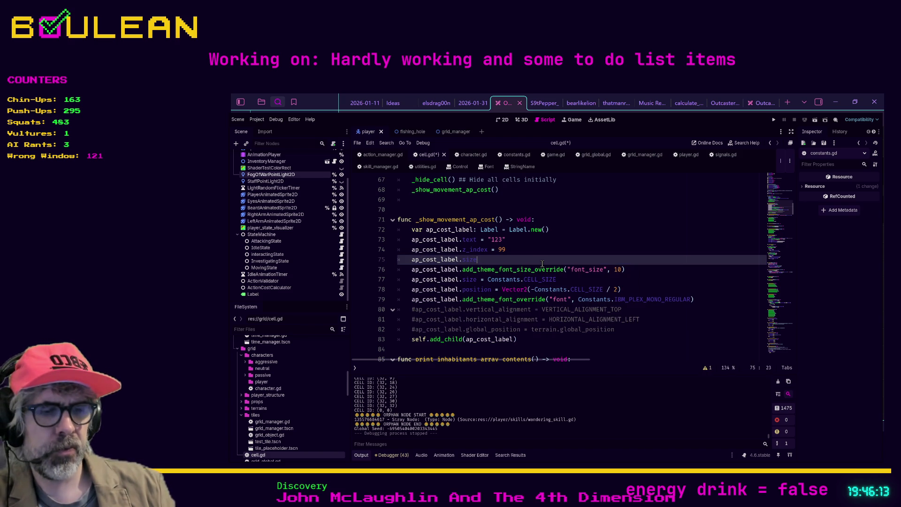
pyautogui.write(' = ')
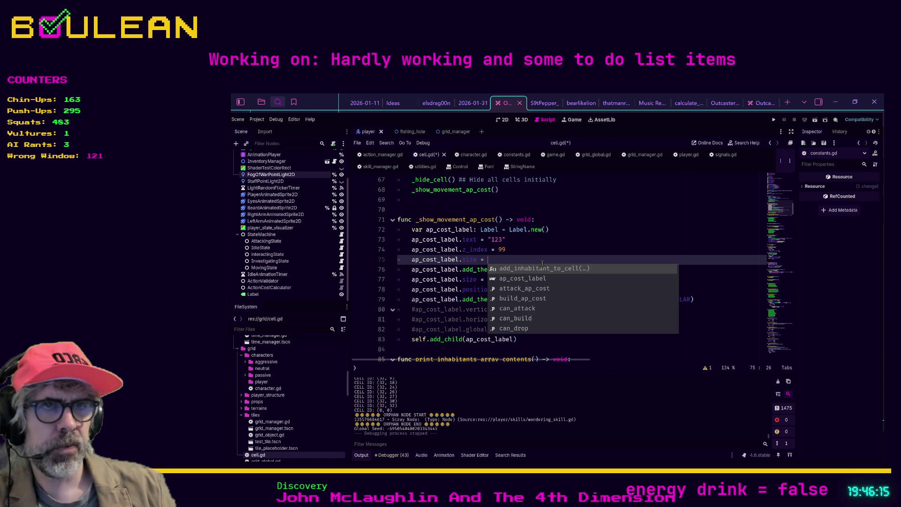
pyautogui.write('Constants')
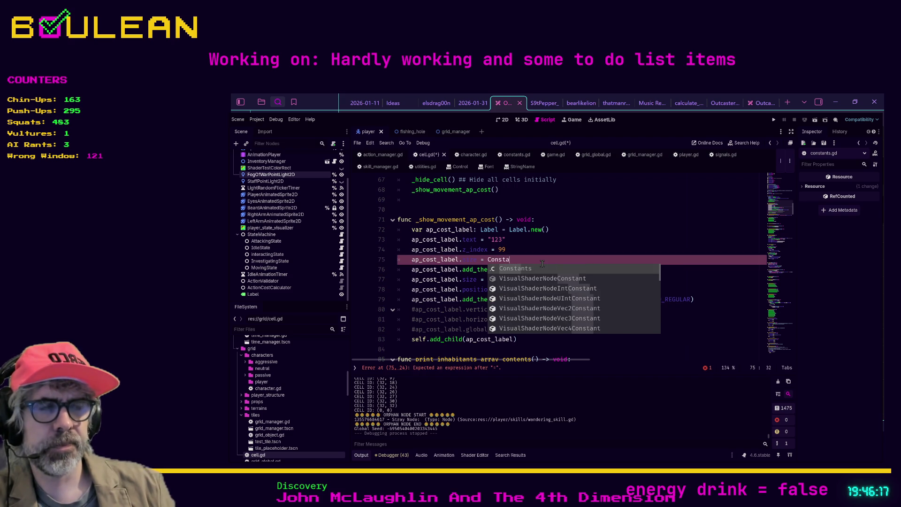
pyautogui.press('Return')
pyautogui.write('.CE')
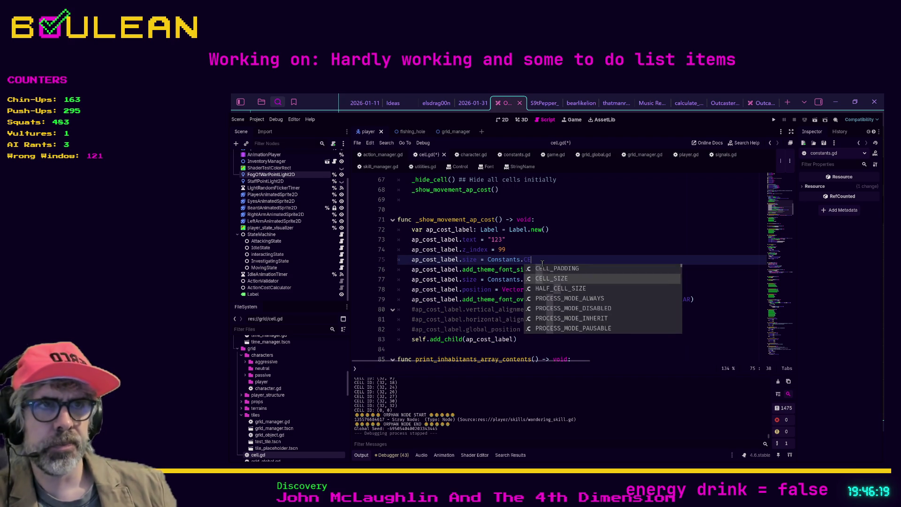
pyautogui.press('Return')
pyautogui.hotkey('ctrl', 's')
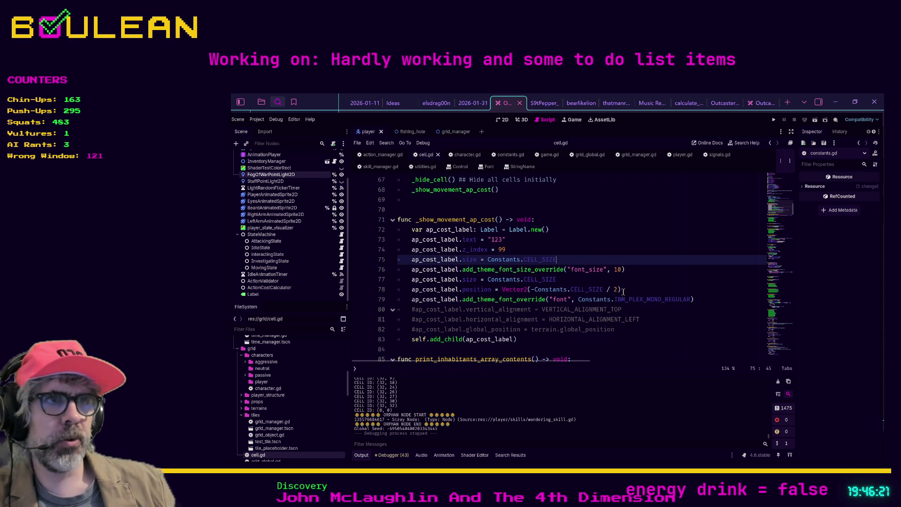
# Step: Change the label position to Vector2(-Constants.HALF_CELL_SIZE), save, and run the game
pyautogui.click(624, 292)
pyautogui.keyDown('shift'); pyautogui.click(572, 290); pyautogui.keyUp('shift')
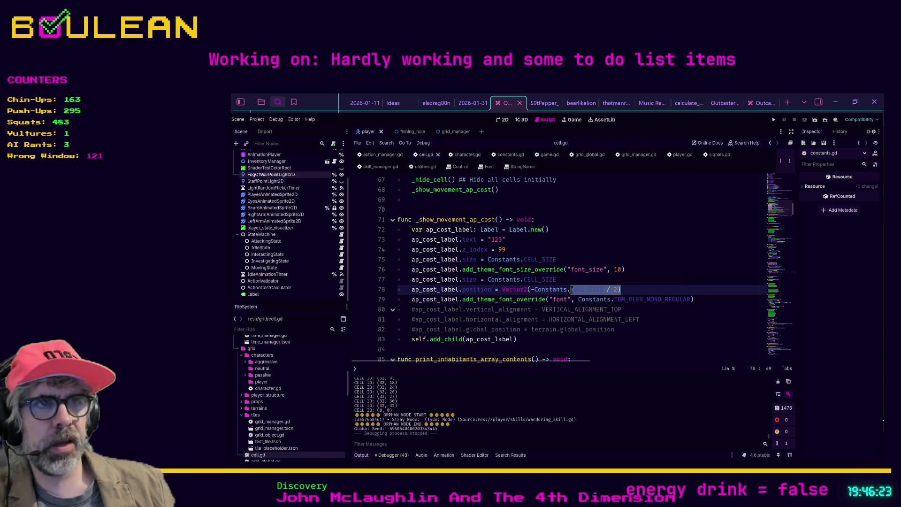
pyautogui.click(604, 289)
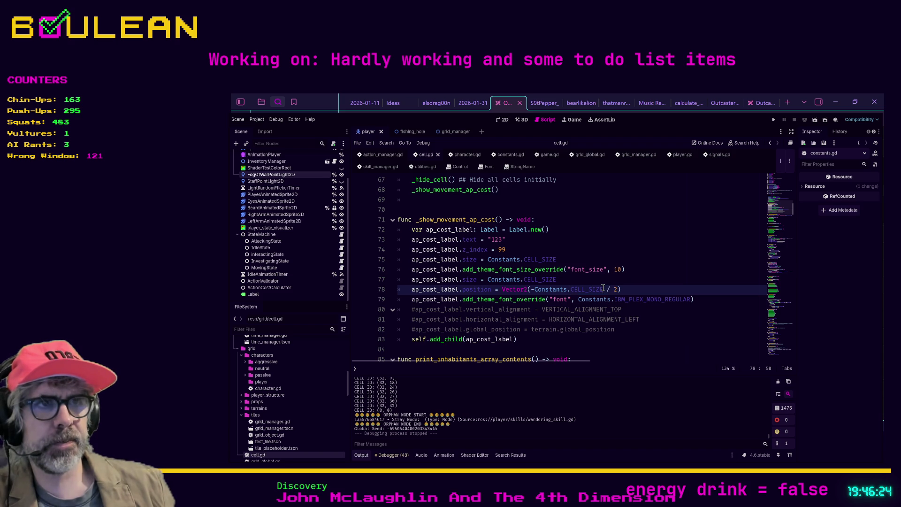
pyautogui.keyDown('shift'); pyautogui.click(571, 290); pyautogui.keyUp('shift')
pyautogui.click(617, 291)
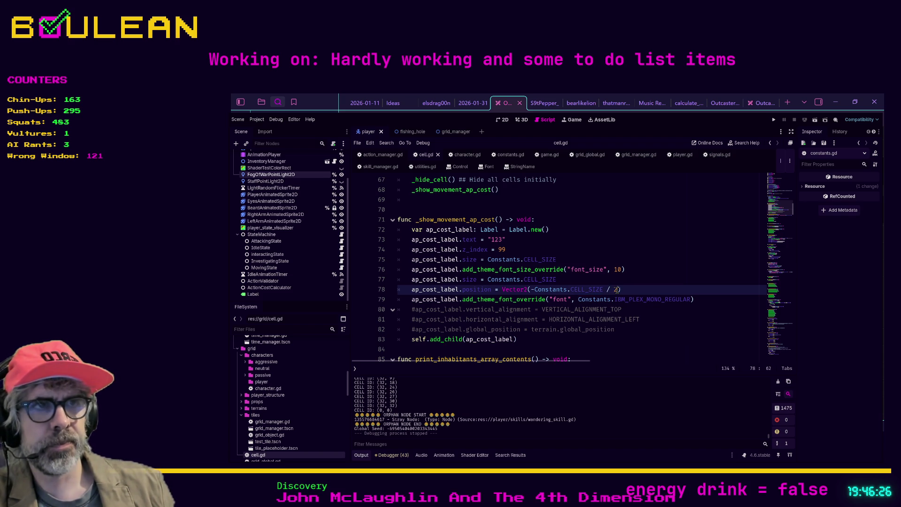
pyautogui.keyDown('shift'); pyautogui.click(571, 289); pyautogui.keyUp('shift')
pyautogui.write('HALF')
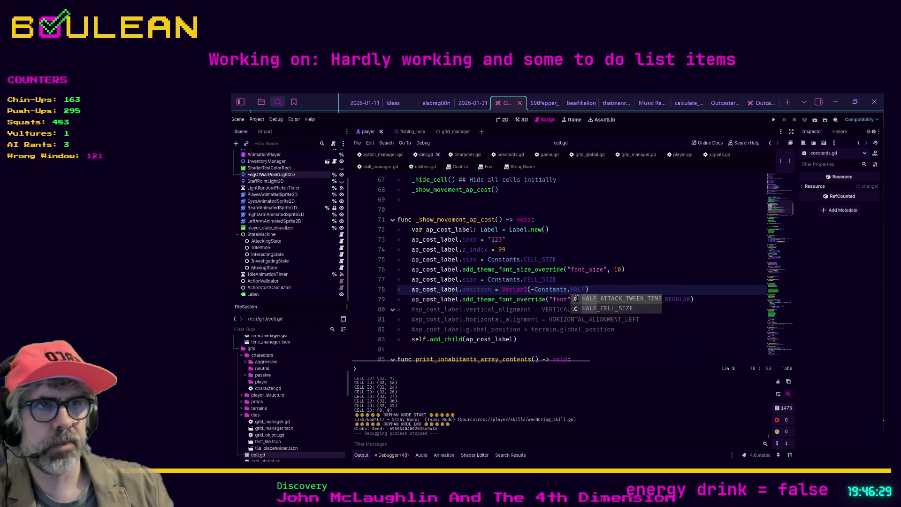
pyautogui.press('Down')
pyautogui.press('Return')
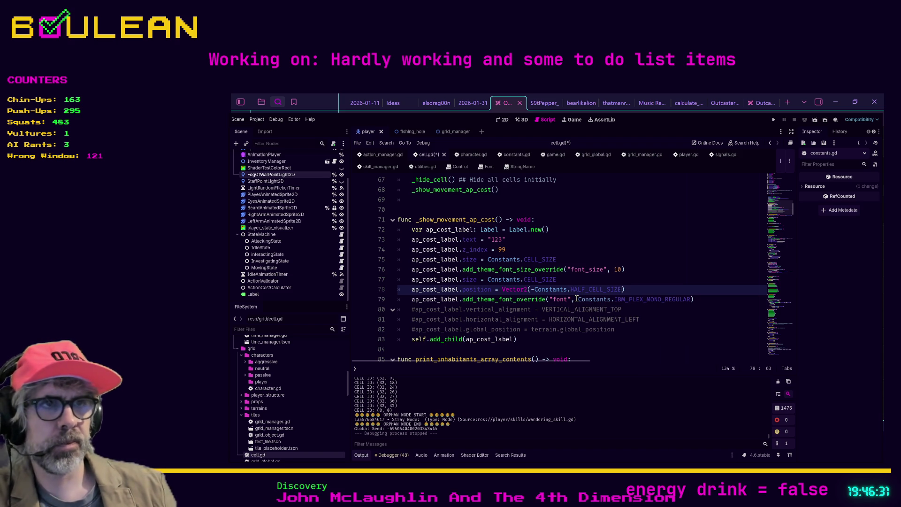
pyautogui.write(')')
pyautogui.hotkey('ctrl', 's')
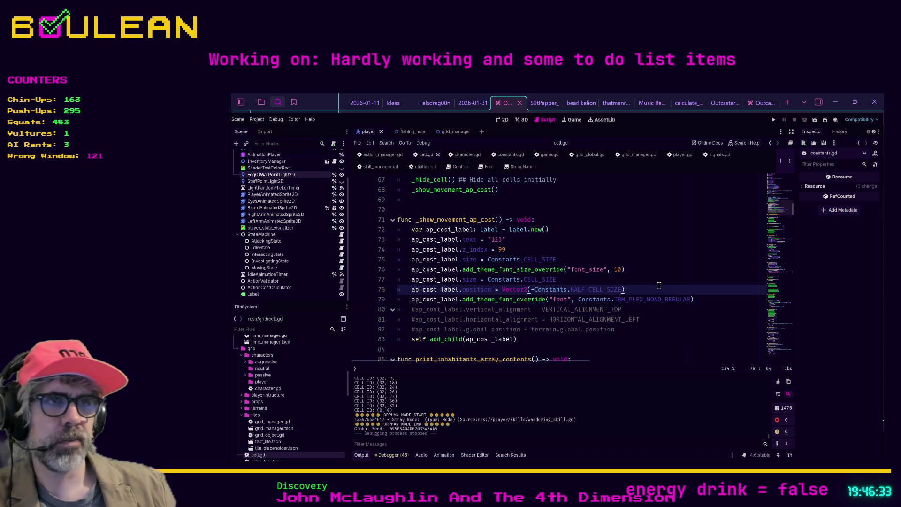
pyautogui.press('F5')
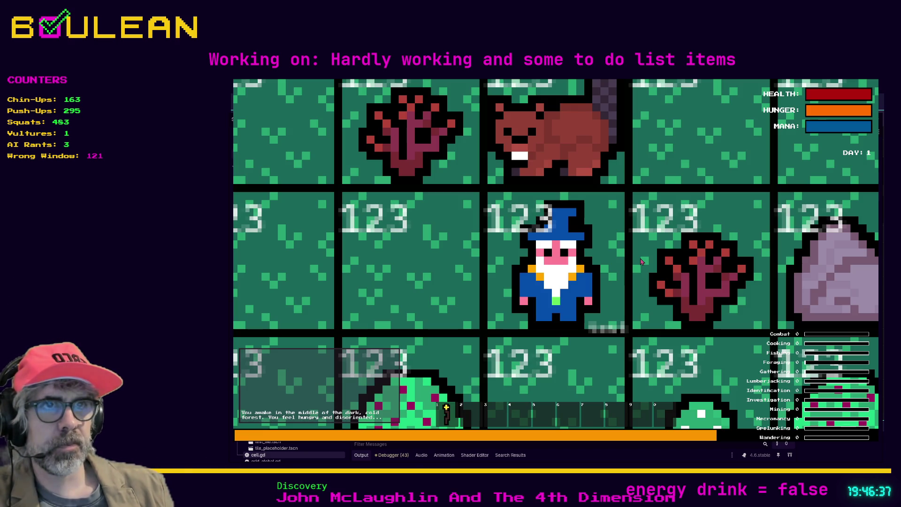
pyautogui.scroll(-3, 641, 261)
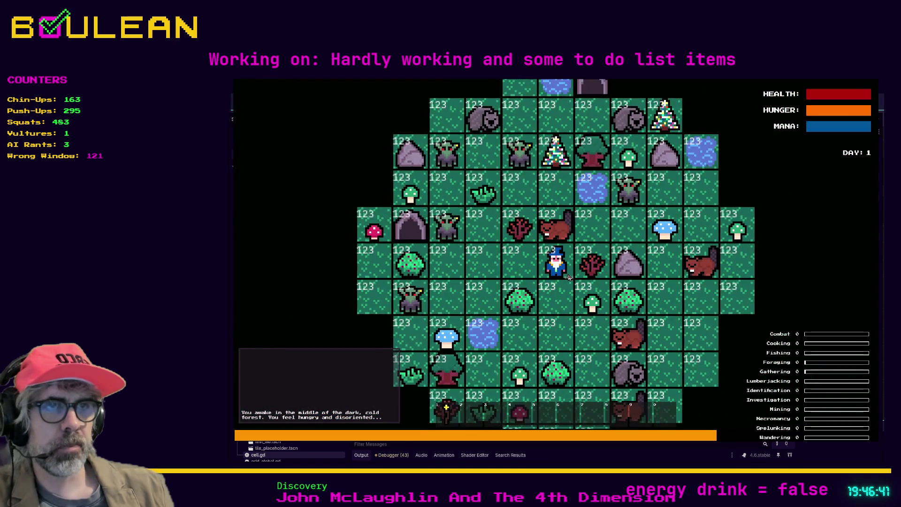
pyautogui.scroll(3, 567, 287)
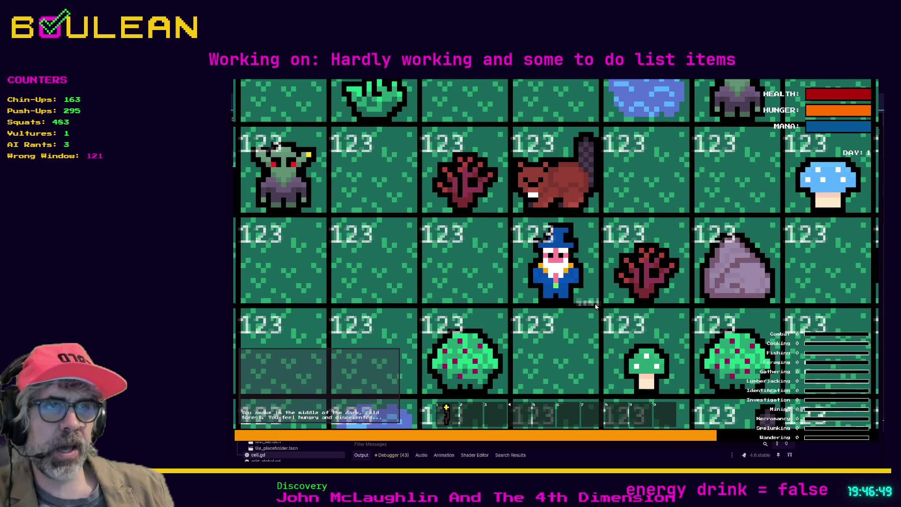
pyautogui.press('F8')
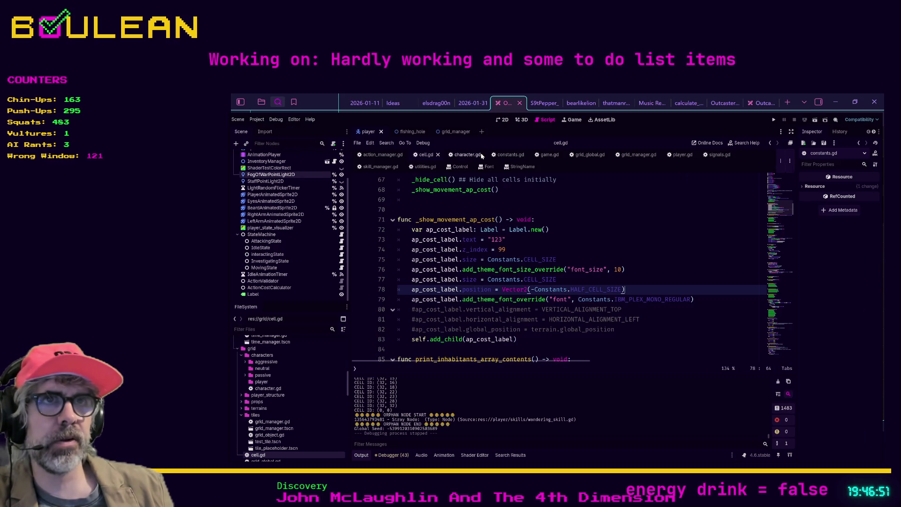
# Step: Select the temporary test Label in the player scene's 2D view, inspect it, and delete it
pyautogui.click(503, 119)
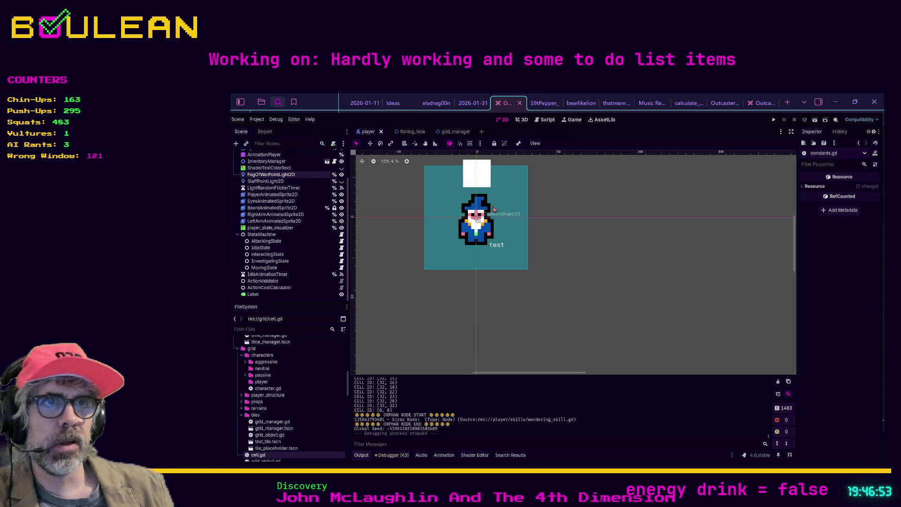
pyautogui.click(497, 249)
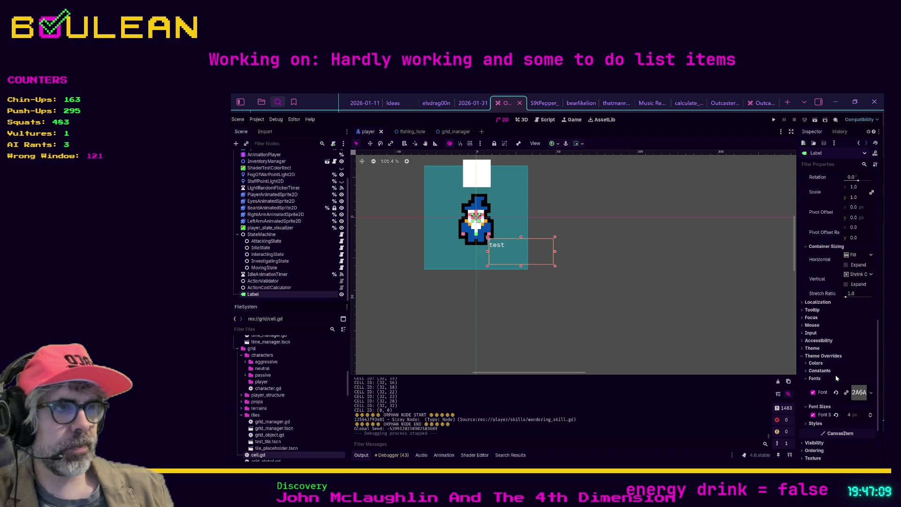
pyautogui.scroll(-2, 836, 375)
pyautogui.scroll(10, 837, 379)
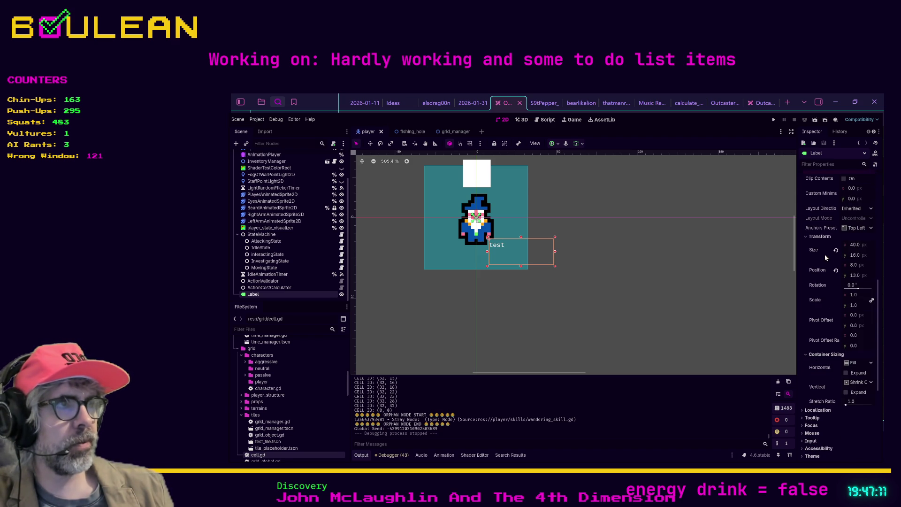
pyautogui.scroll(6, 839, 249)
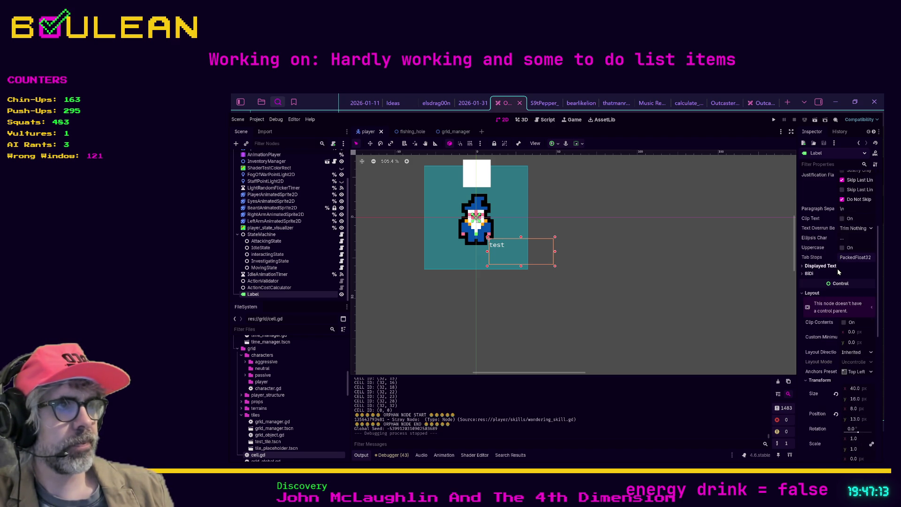
pyautogui.scroll(4, 839, 272)
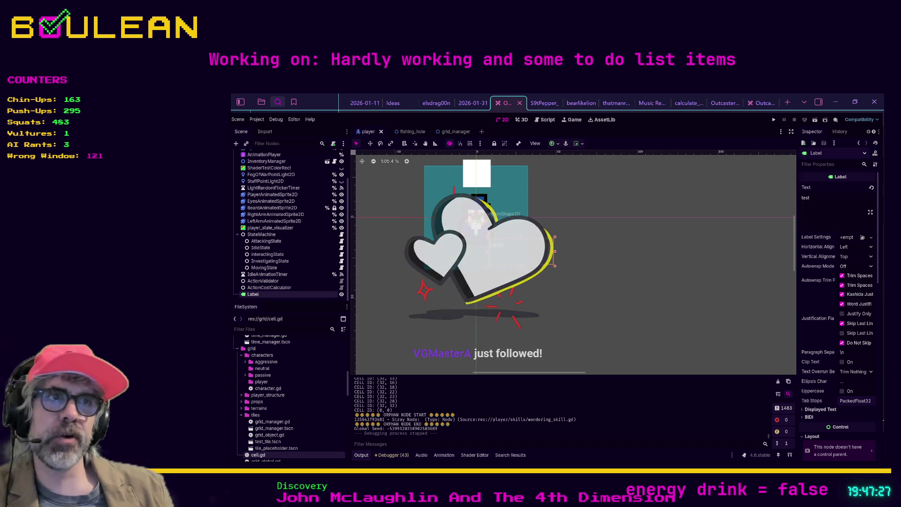
pyautogui.press('Delete')
pyautogui.click(531, 294)
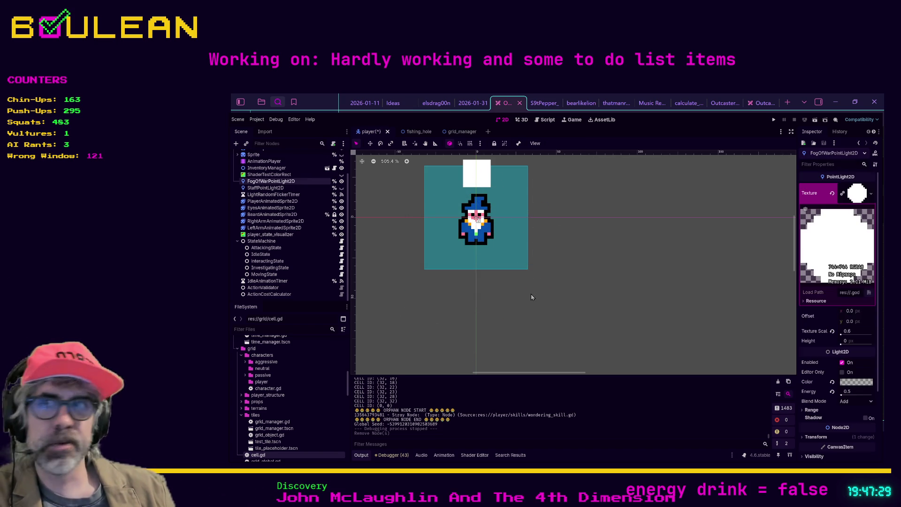
# Step: Save the player scene and switch to the Obsidian Excalidraw action flow chart
pyautogui.hotkey('ctrl', 's')
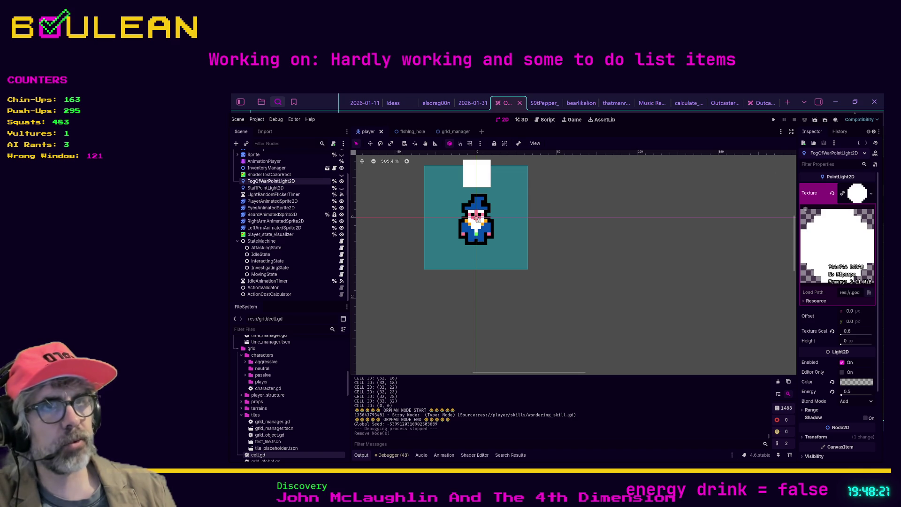
pyautogui.hotkey('alt', 'Tab')
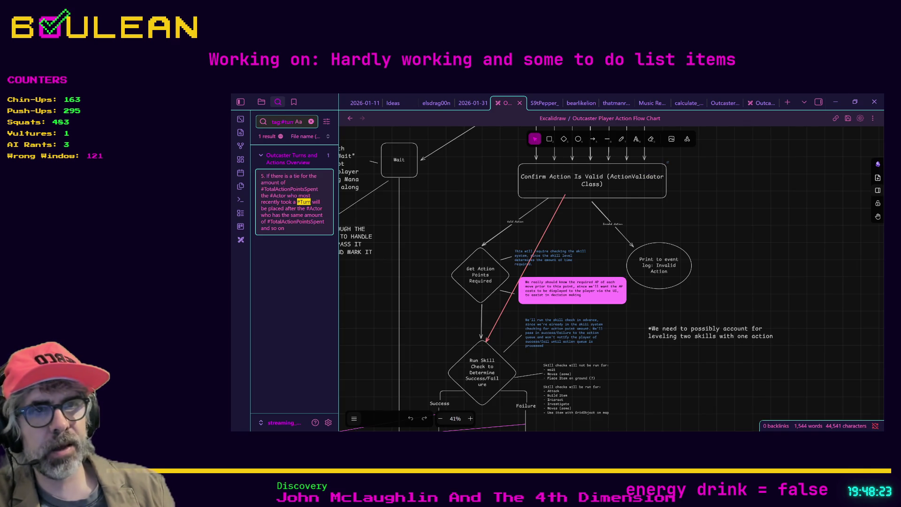
pyautogui.hotkey('alt', 'Tab')
pyautogui.hotkey('ctrl', 't')
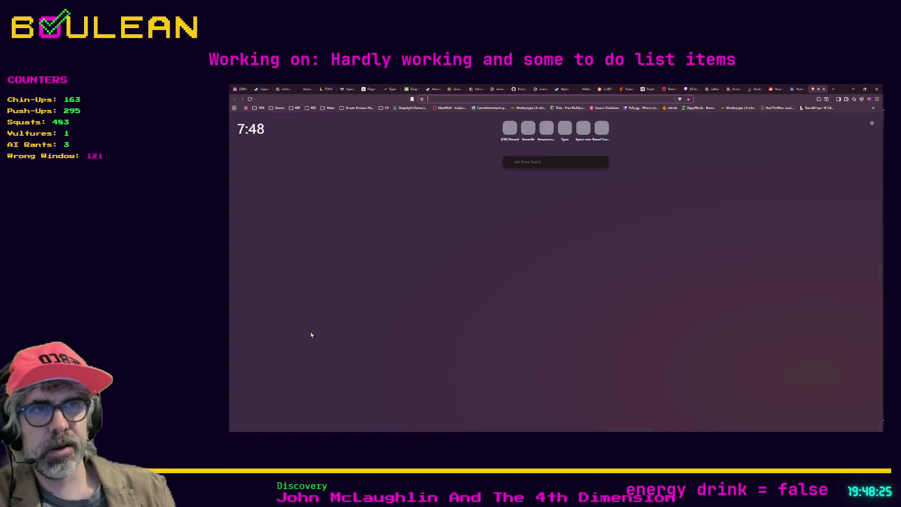
pyautogui.write('godot font ')
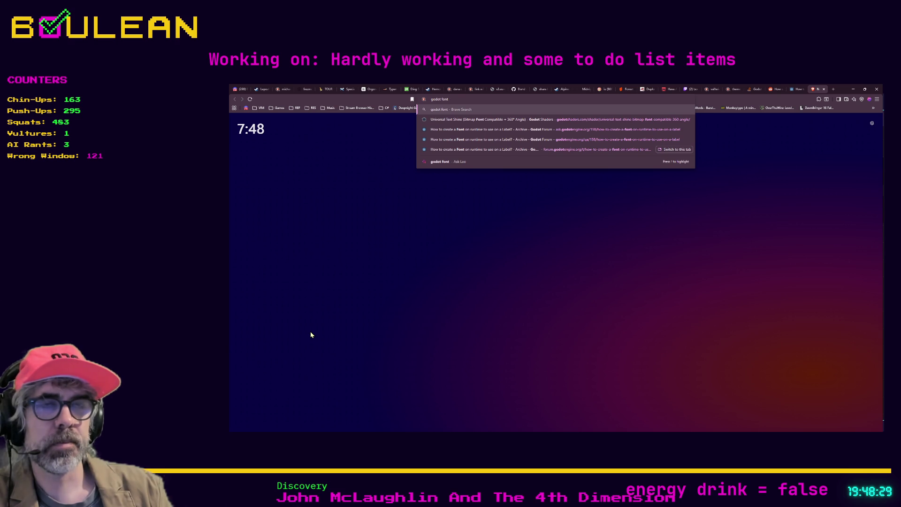
pyautogui.write('very blurry')
pyautogui.press('Return')
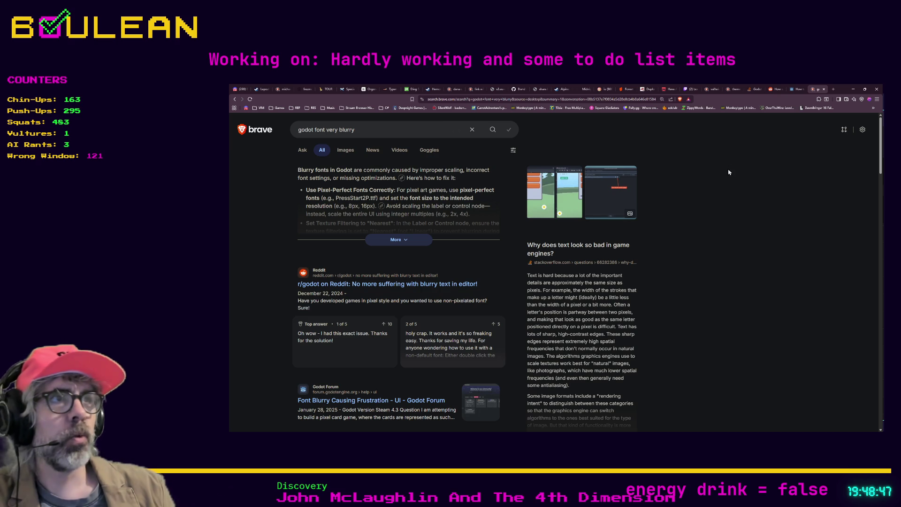
pyautogui.click(853, 88)
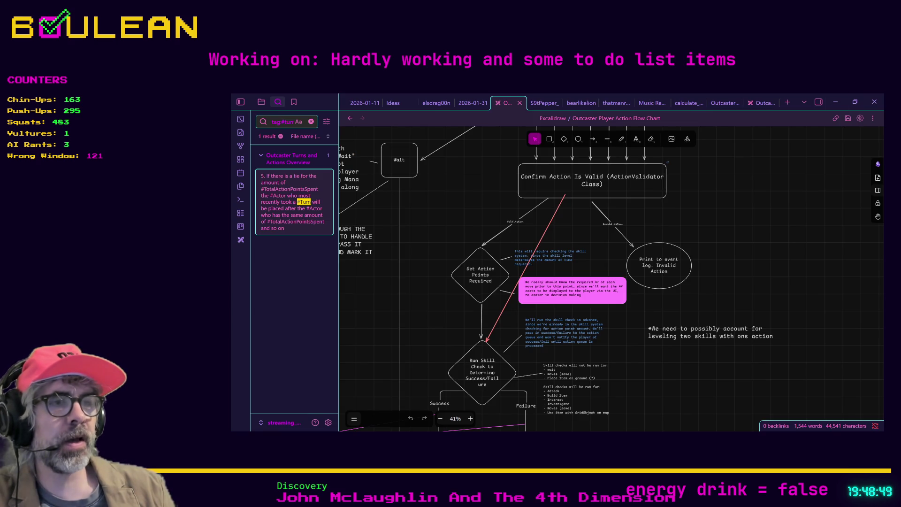
pyautogui.hotkey('alt', 'Tab')
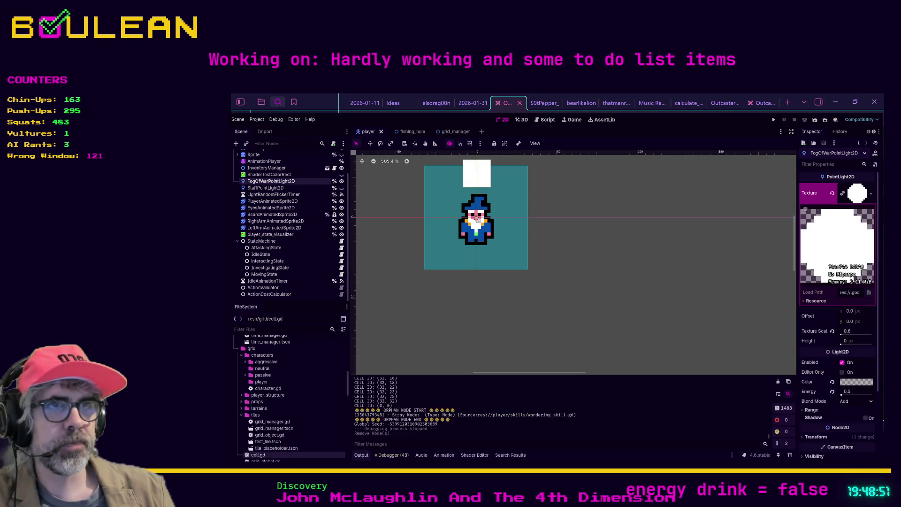
# Step: Change the AP label font_size on line 76 of cell.gd from 10 to 16 and test-run the game
pyautogui.click(543, 121)
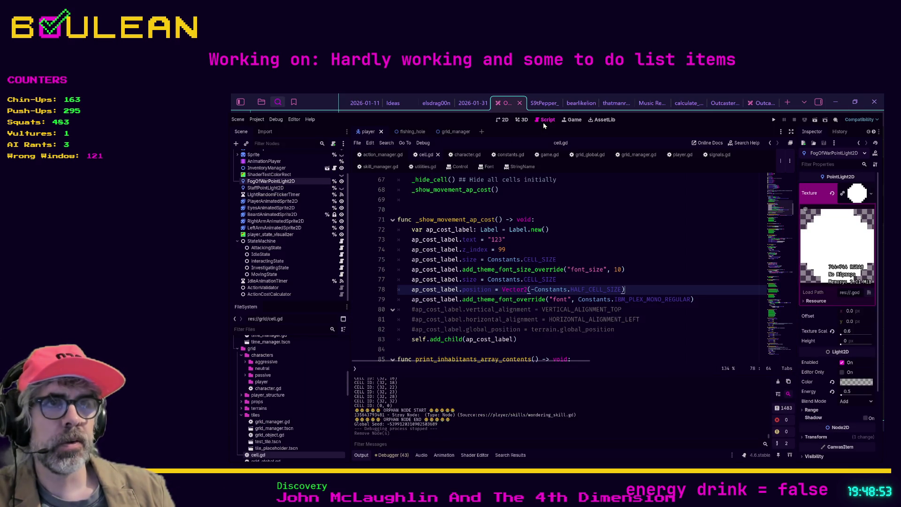
pyautogui.click(621, 269)
pyautogui.press('BackSpace')
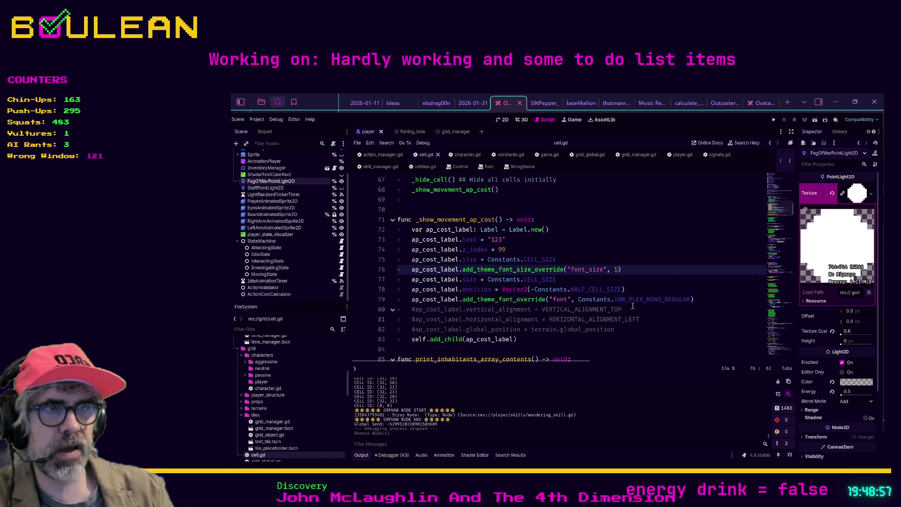
pyautogui.write('6')
pyautogui.press('F5')
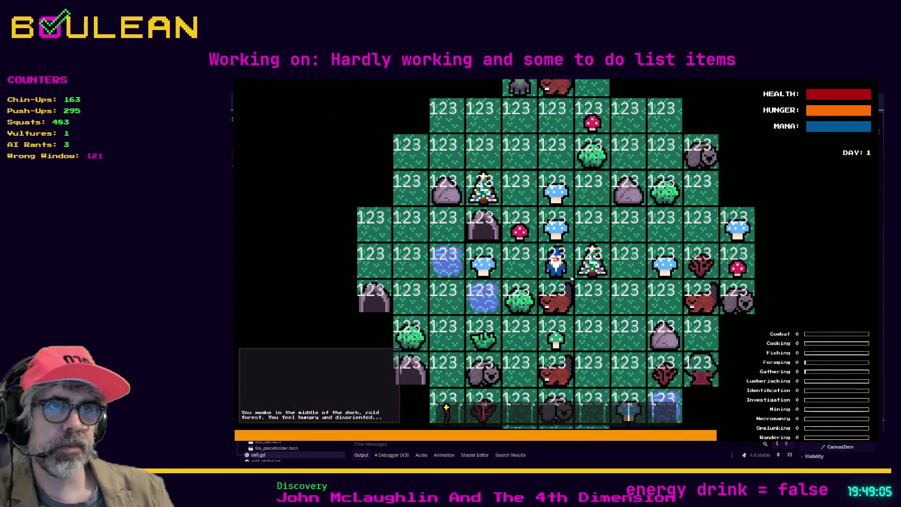
pyautogui.press('F8')
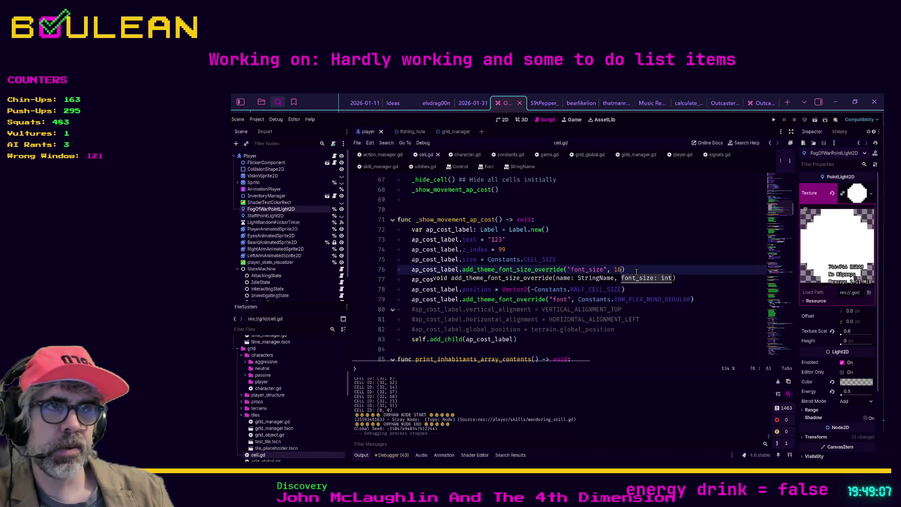
# Step: Add line 77 'ap_cost_label.scale = Vector2(0.5, 0.5)' to cell.gd and run the game
pyautogui.click(637, 272)
pyautogui.press('Return')
pyautogui.write('ap_cost_label')
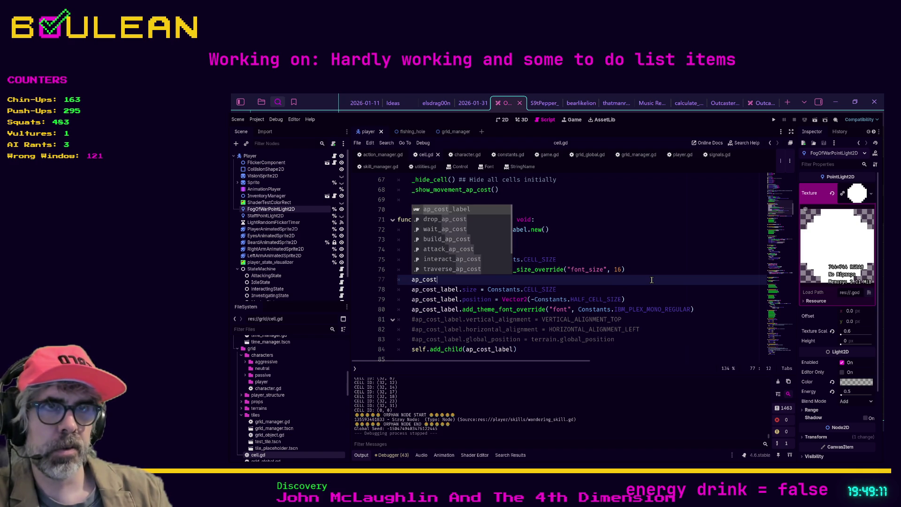
pyautogui.press('Return')
pyautogui.write('.sc')
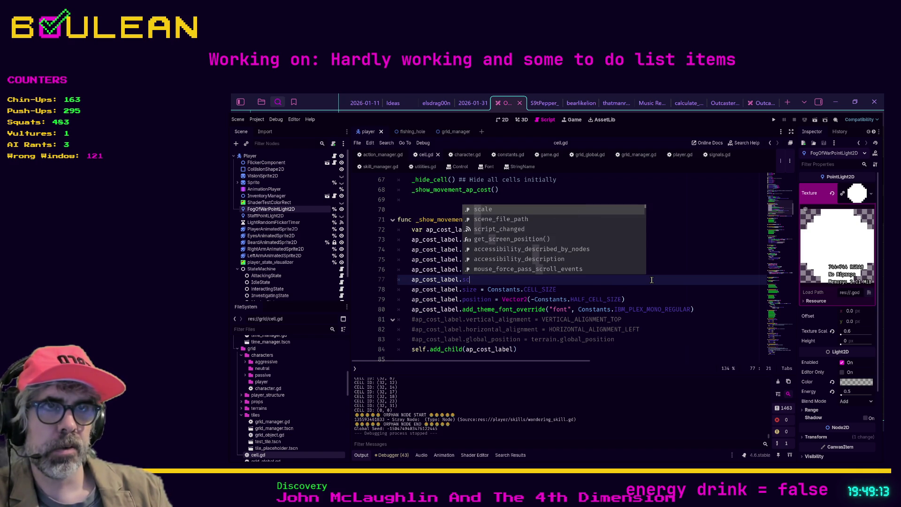
pyautogui.press('Return')
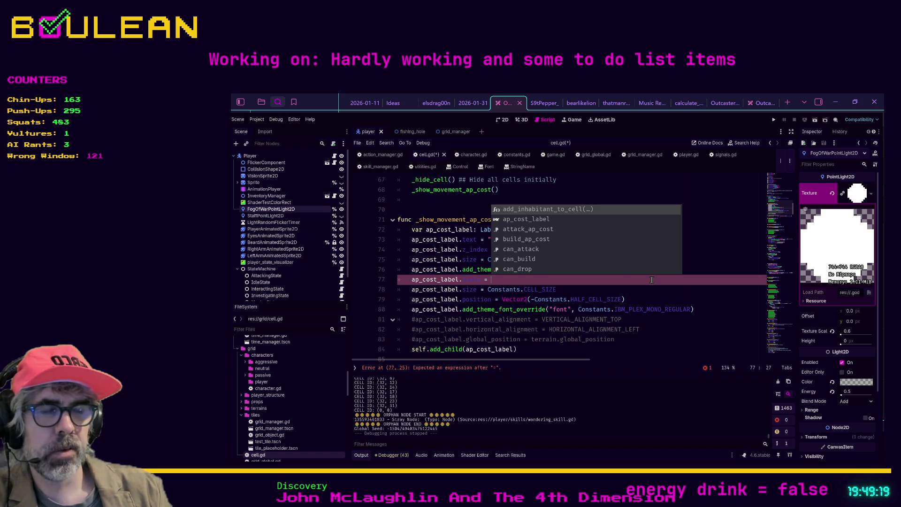
pyautogui.write('0.5')
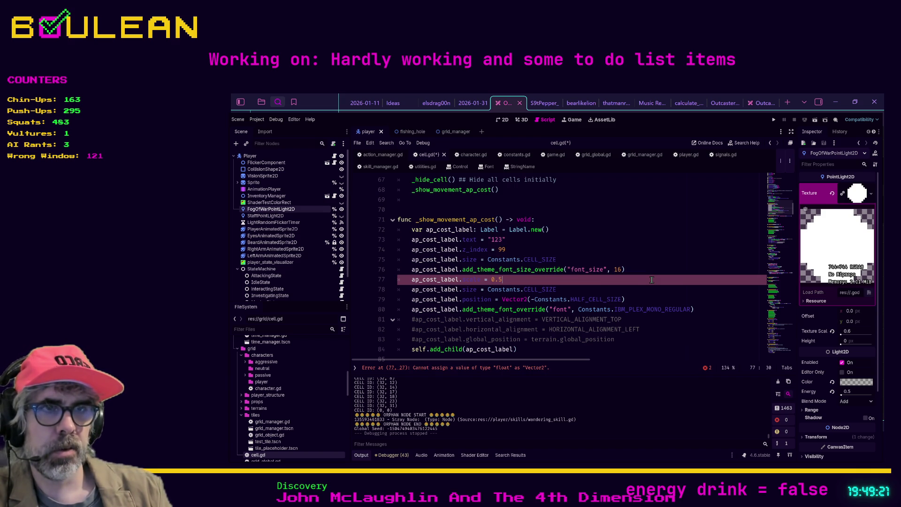
pyautogui.press('BackSpace')
pyautogui.write('Vector2')
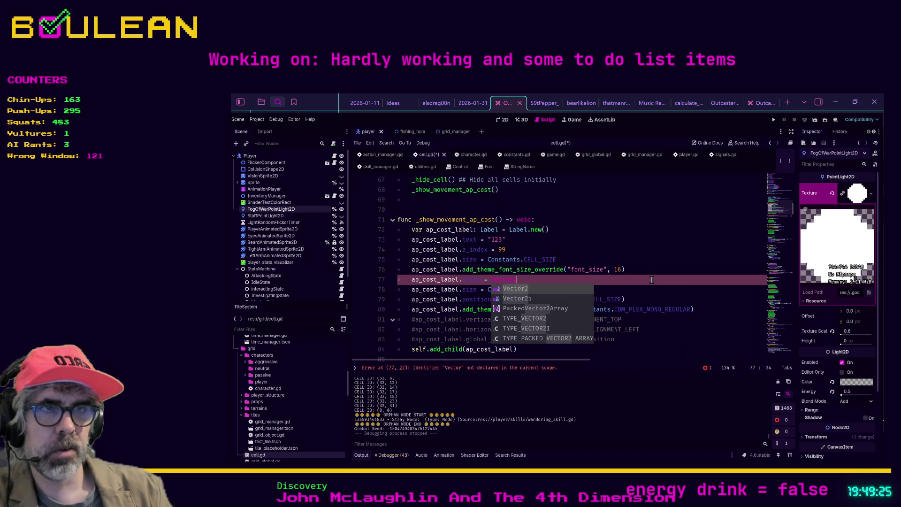
pyautogui.write('(0.5, ')
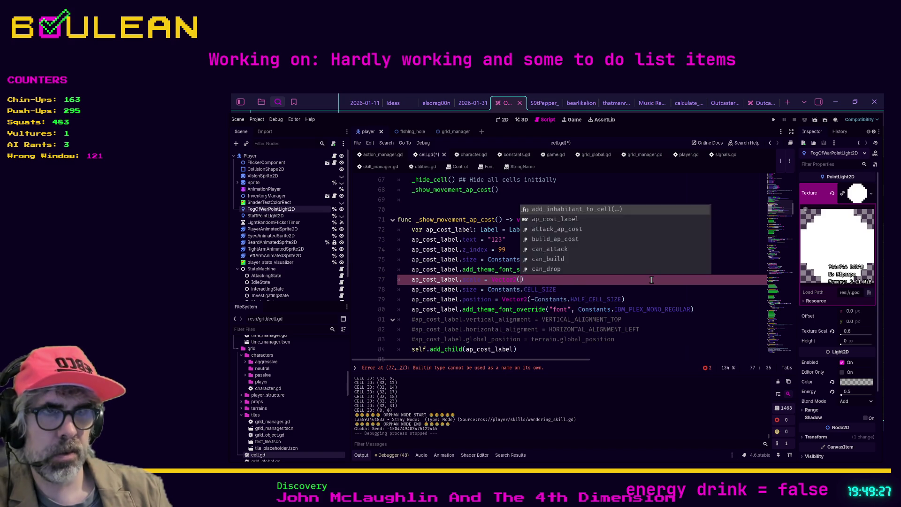
pyautogui.write('0.5')
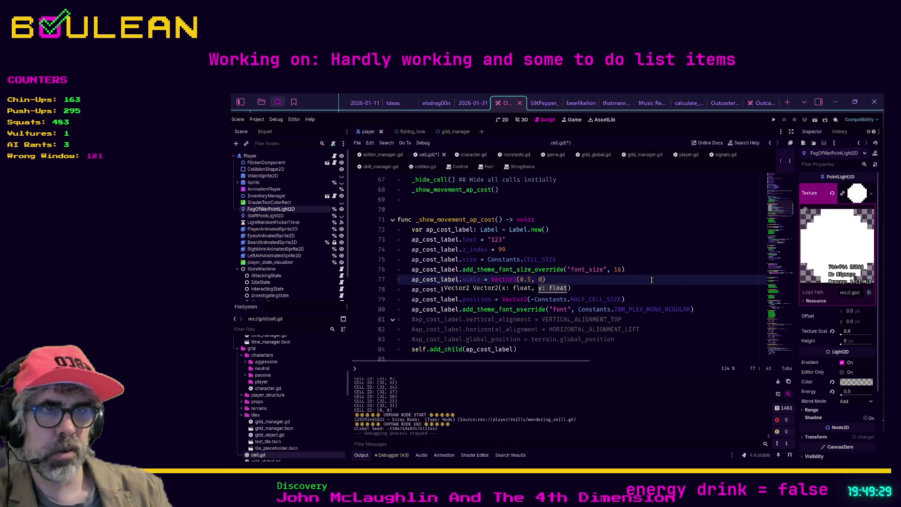
pyautogui.press('Right')
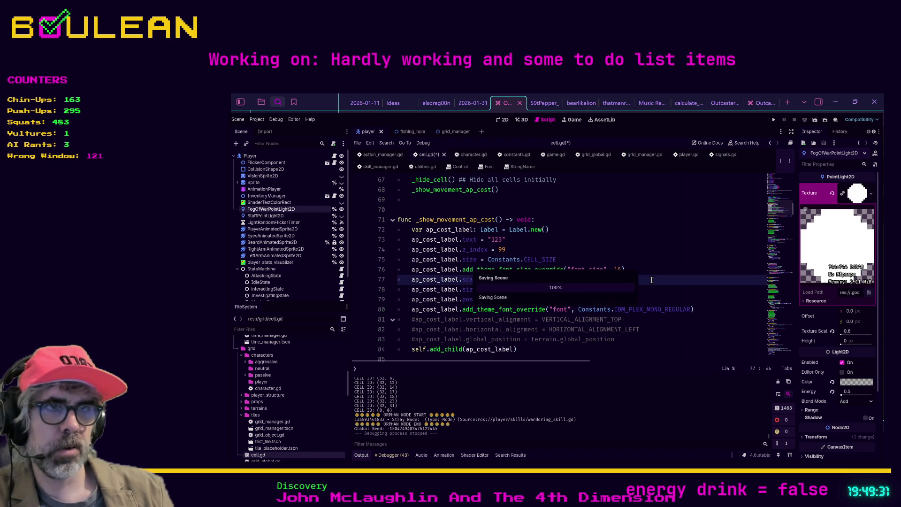
pyautogui.press('F5')
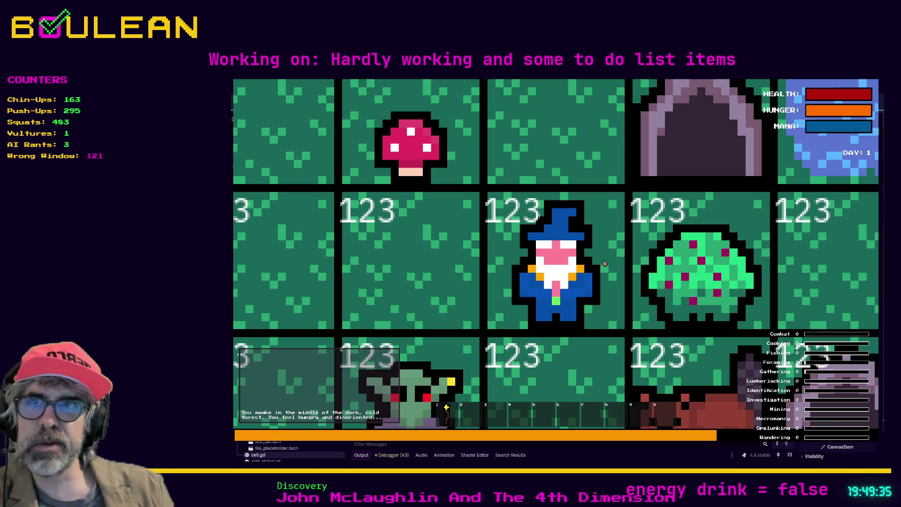
# Step: Zoom out in the running game to inspect the small 123 labels, then stop it
pyautogui.scroll(-3, 617, 243)
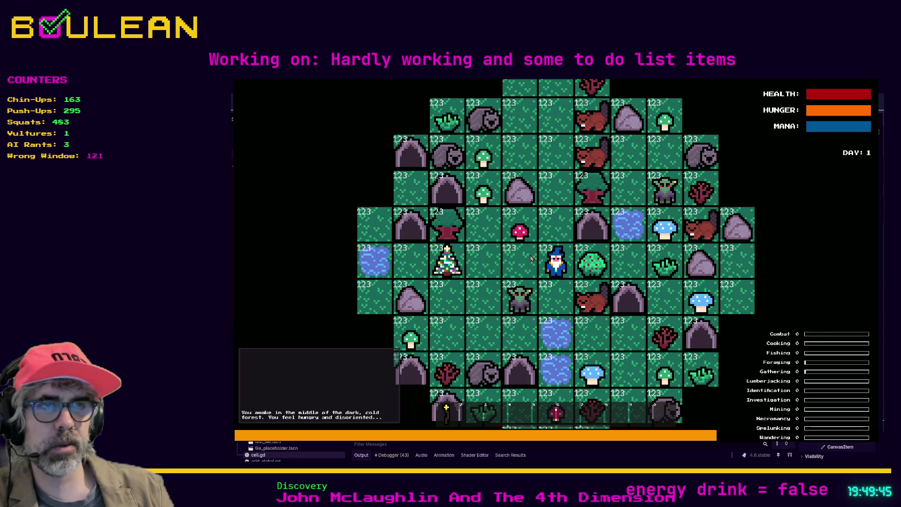
pyautogui.press('F8')
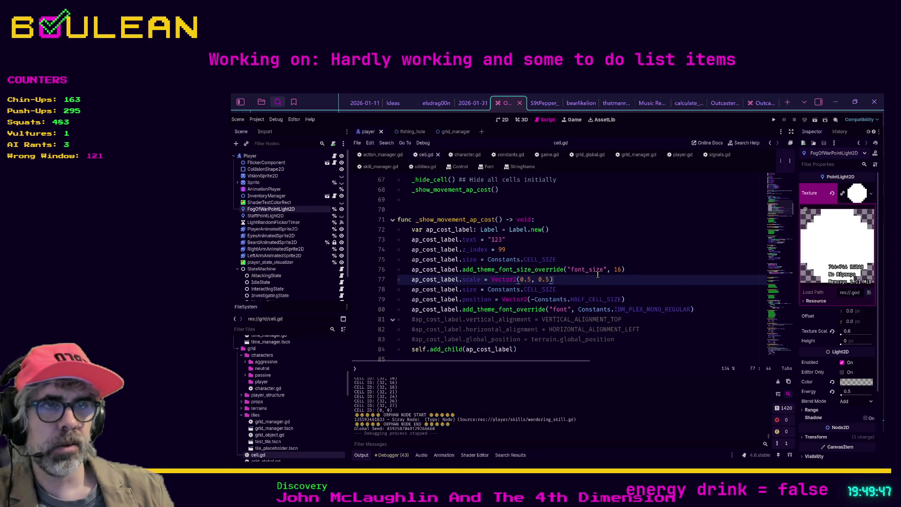
# Step: Comment out the scale line 77 and test-run the game without label scaling
pyautogui.hotkey('ctrl', 'k')
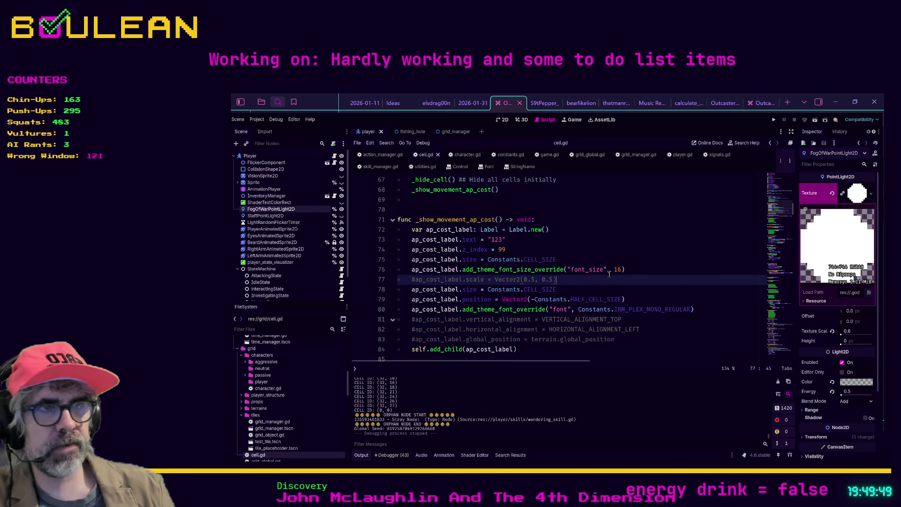
pyautogui.press('F5')
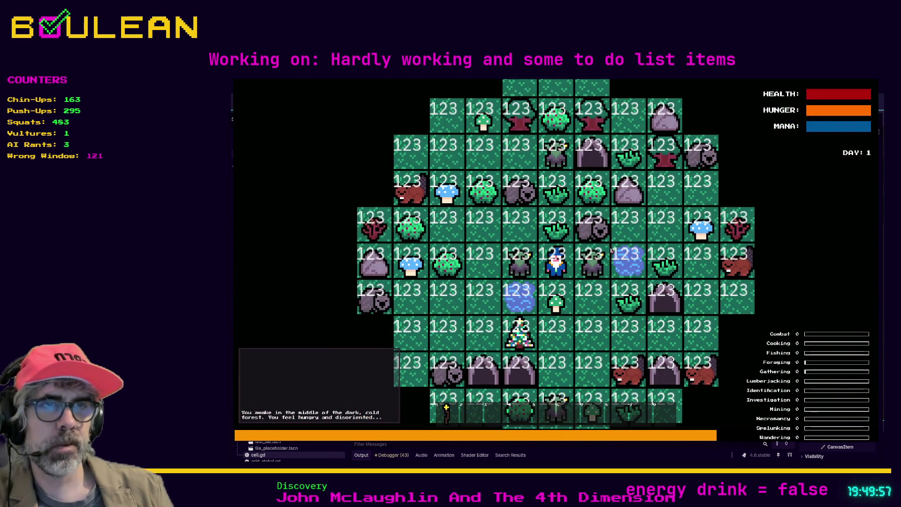
pyautogui.scroll(2, 593, 260)
pyautogui.scroll(5, 594, 260)
pyautogui.scroll(-4, 593, 257)
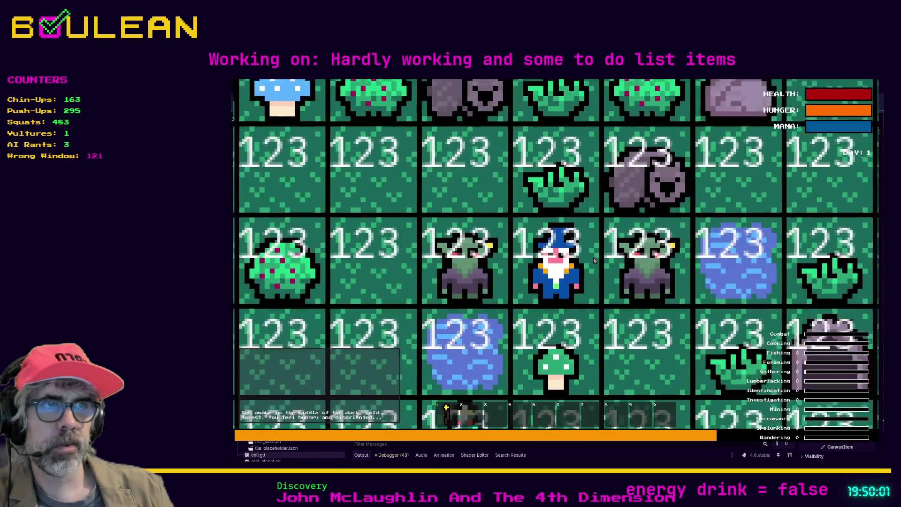
pyautogui.scroll(-2, 586, 275)
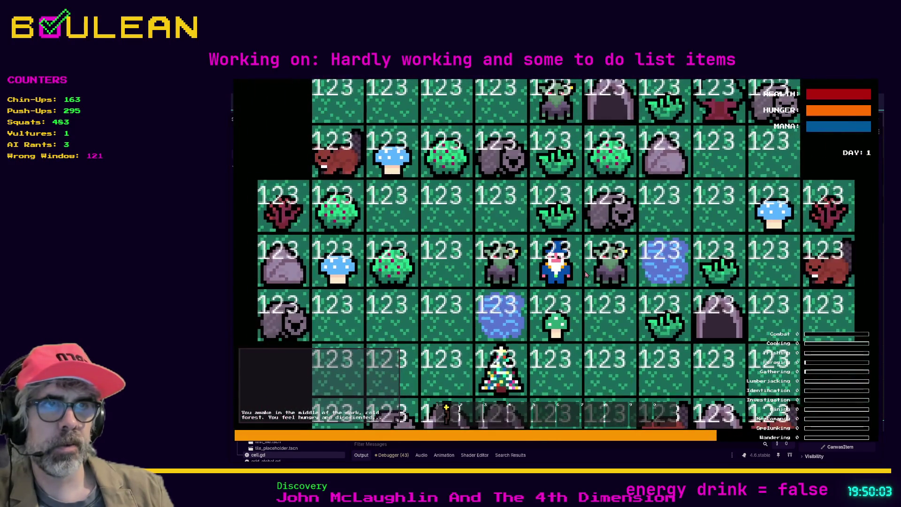
pyautogui.press('F8')
# Step: Comment out the font size line 76 and test-run the game again
pyautogui.click(632, 272)
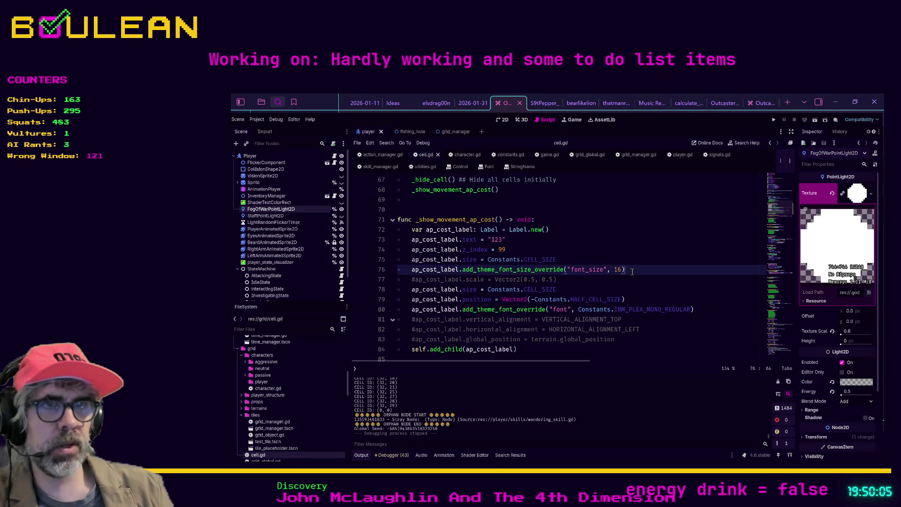
pyautogui.hotkey('ctrl', 'k')
pyautogui.press('F5')
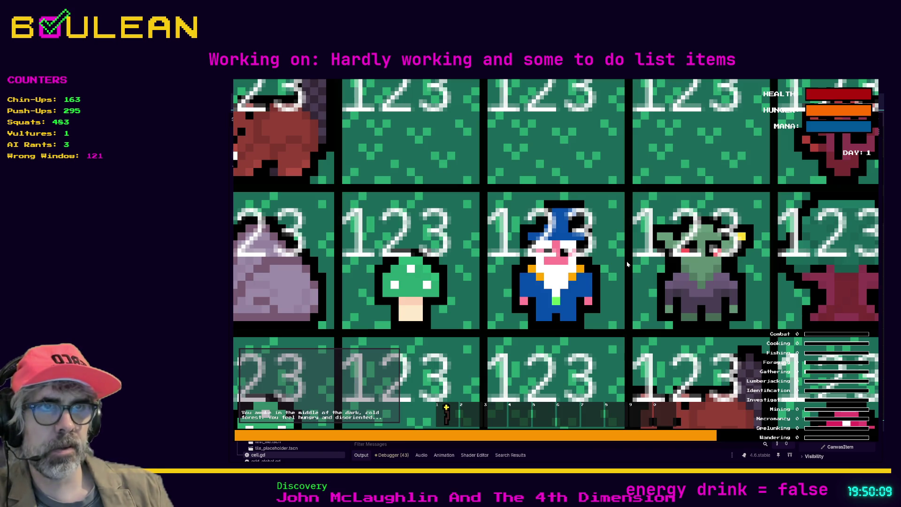
pyautogui.scroll(-3, 627, 265)
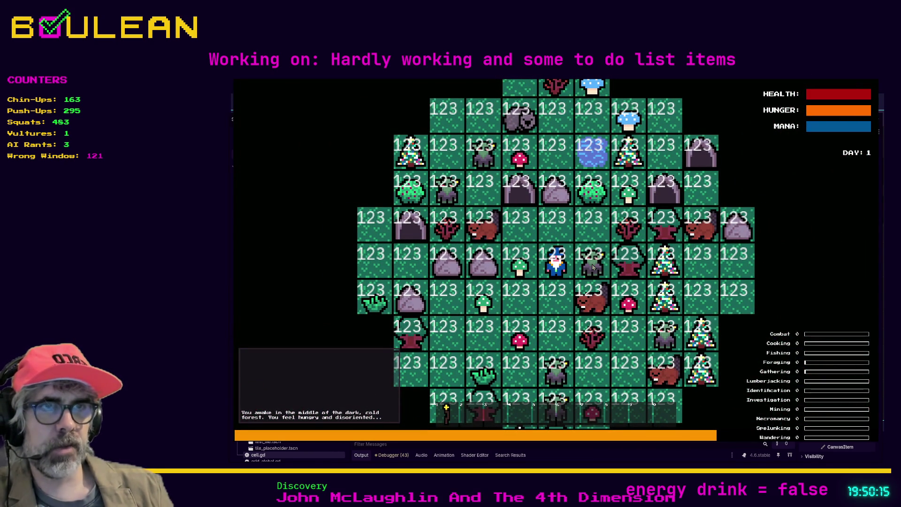
pyautogui.press('F8')
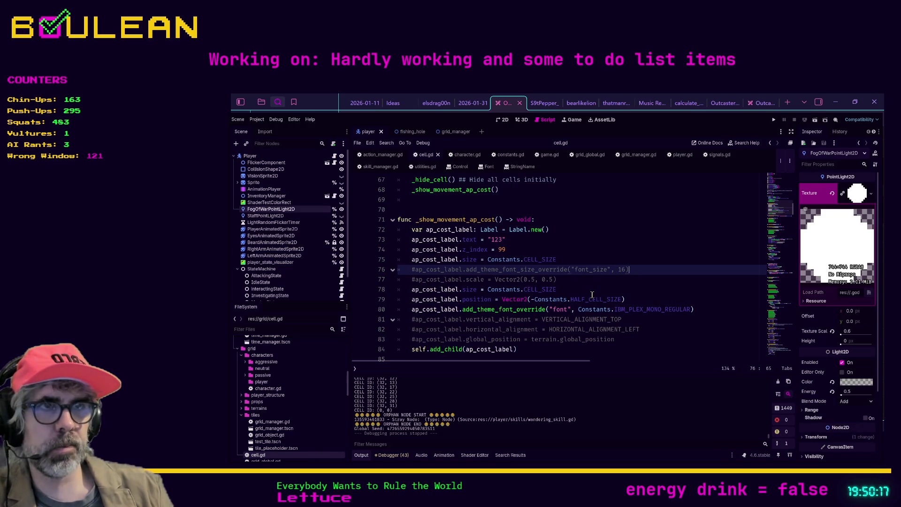
# Step: Comment out the font override on line 80 and test with the default label font
pyautogui.click(697, 310)
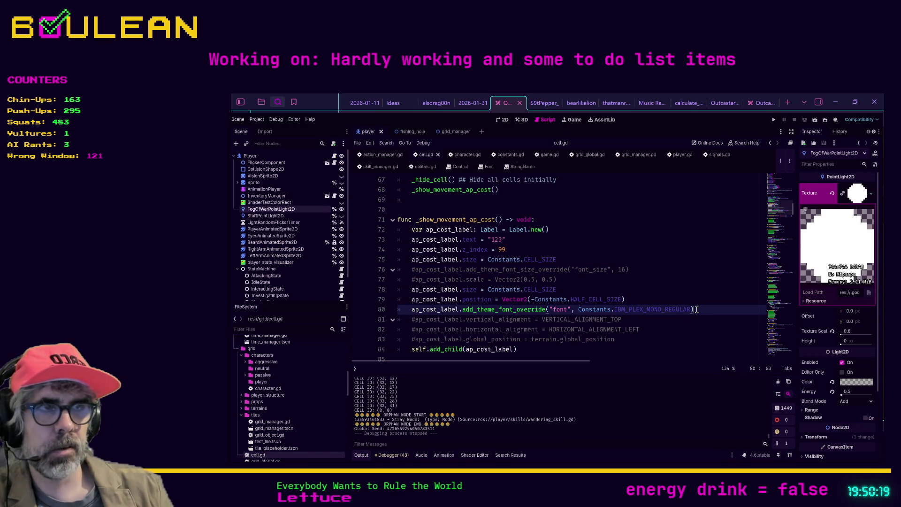
pyautogui.hotkey('ctrl', 'k')
pyautogui.press('F5')
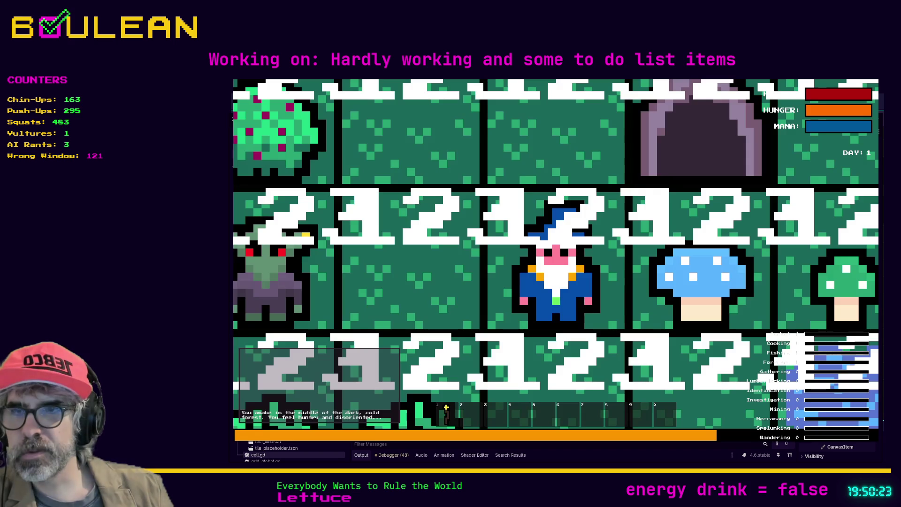
pyautogui.scroll(-3, 556, 254)
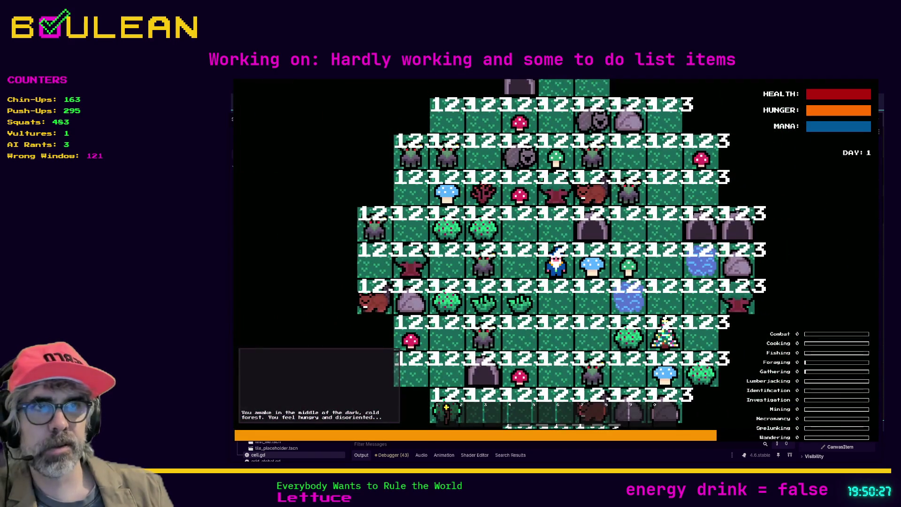
pyautogui.press('F8')
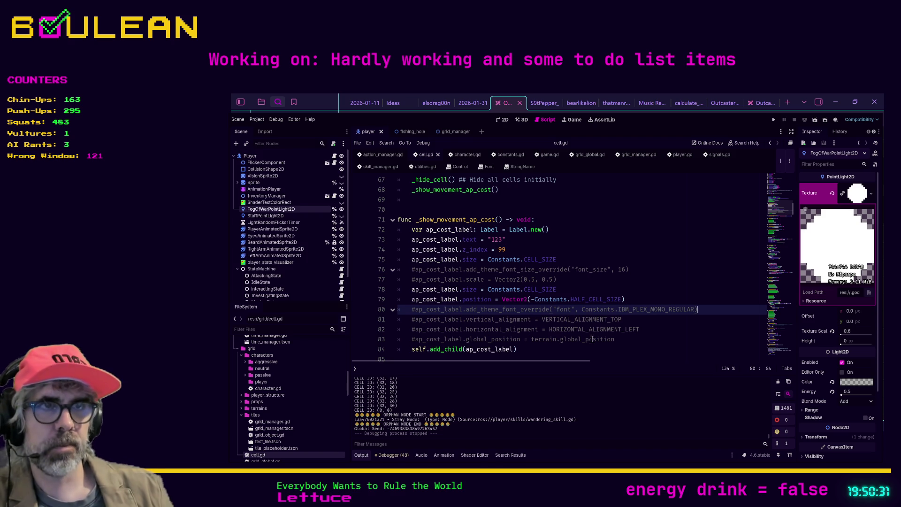
# Step: Re-enable the half-size scale line 77 and test-run the game
pyautogui.click(569, 281)
pyautogui.hotkey('ctrl', 'k')
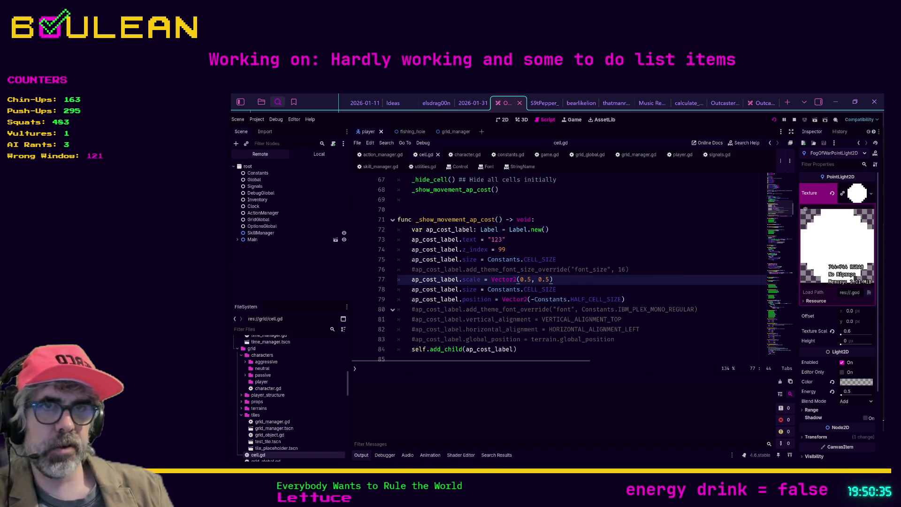
pyautogui.press('F5')
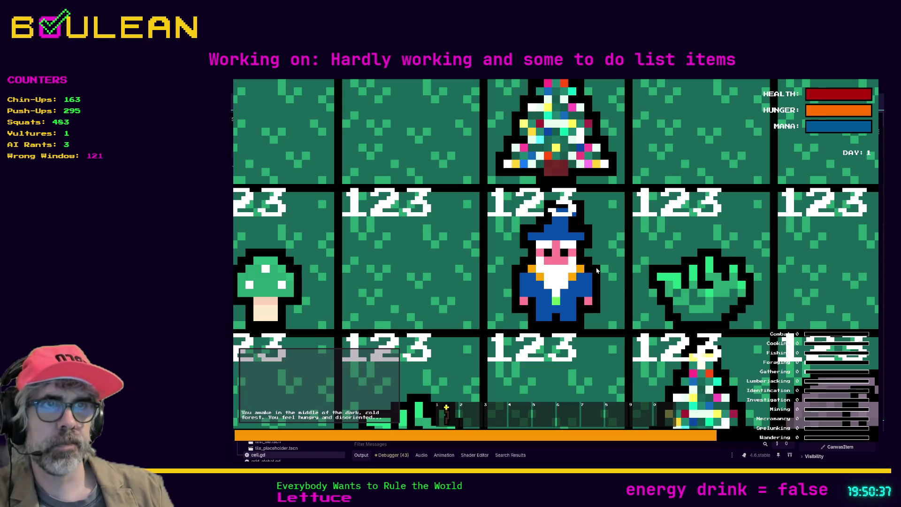
pyautogui.scroll(-3, 597, 271)
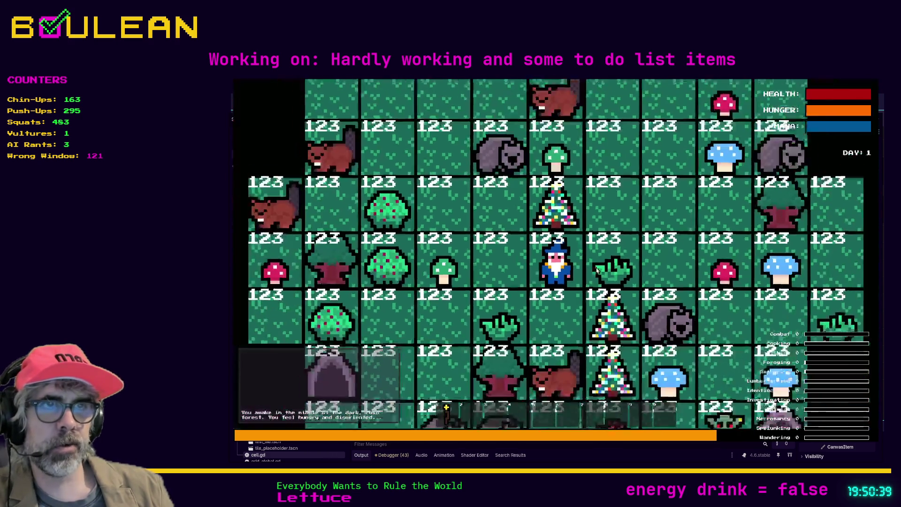
pyautogui.press('F8')
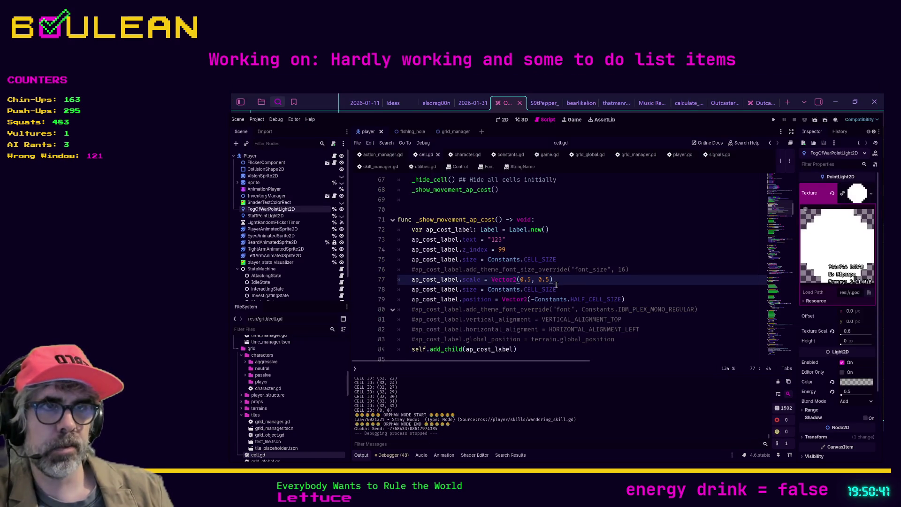
# Step: Change the label scale to Vector2(0.25, 0.25) and run the game
pyautogui.write('2')
pyautogui.press('Right')
pyautogui.press('Right')
pyautogui.press('Right')
pyautogui.write('2')
pyautogui.press('F5')
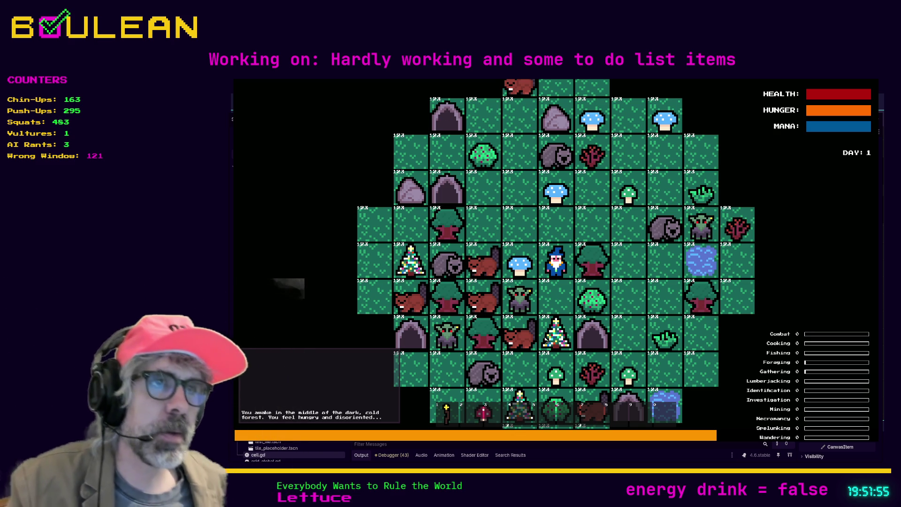
pyautogui.press('Escape')
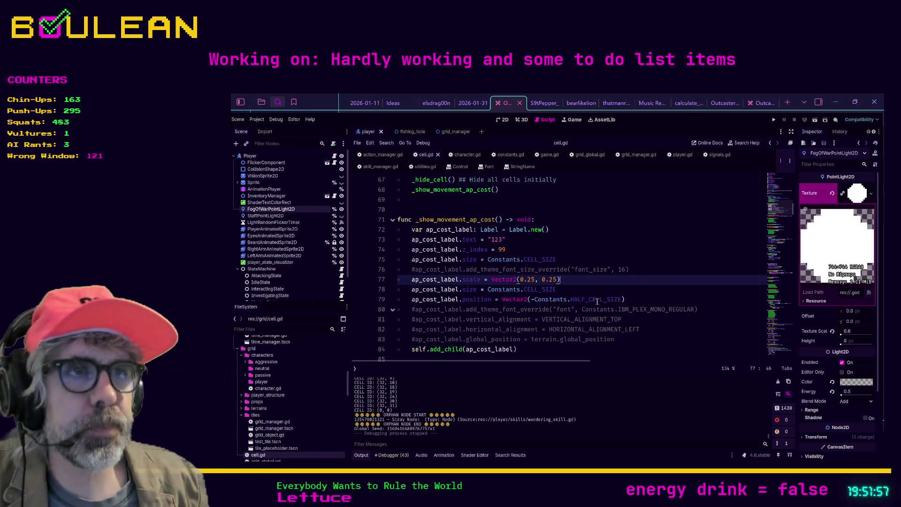
# Step: Search cell.gd for 'ap', step through the matches, and scroll up through the AP-related code
pyautogui.hotkey('ctrl', 'f')
pyautogui.write('bas')
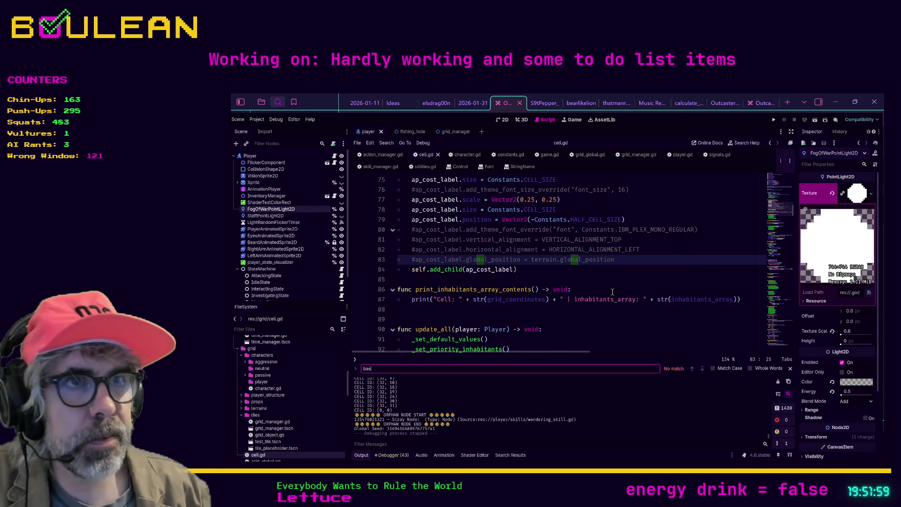
pyautogui.press('BackSpace')
pyautogui.press('BackSpace')
pyautogui.press('BackSpace')
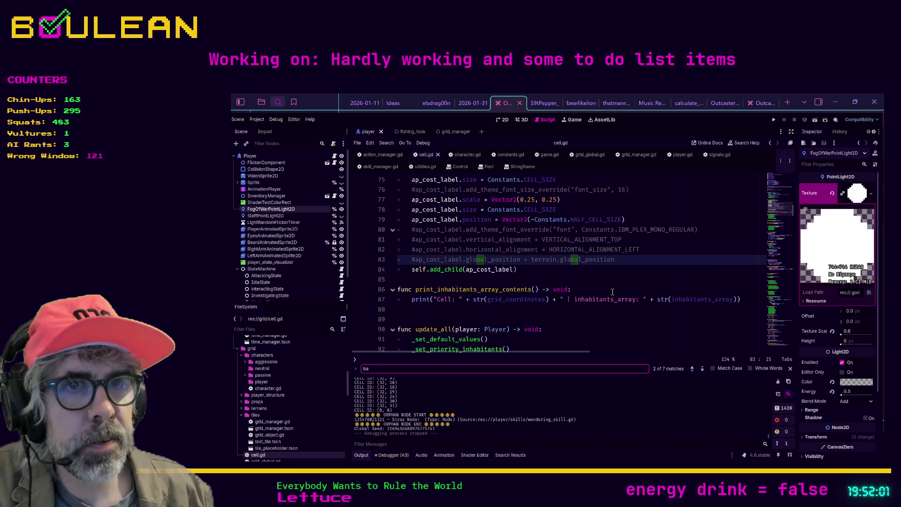
pyautogui.write('ap')
pyautogui.press('Return')
pyautogui.press('Return')
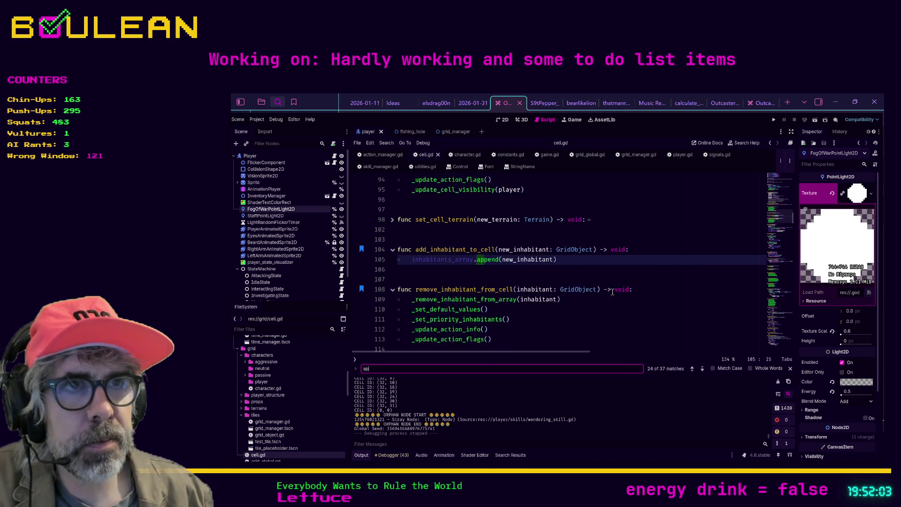
pyautogui.press('Return')
pyautogui.press('Return')
pyautogui.press('Return')
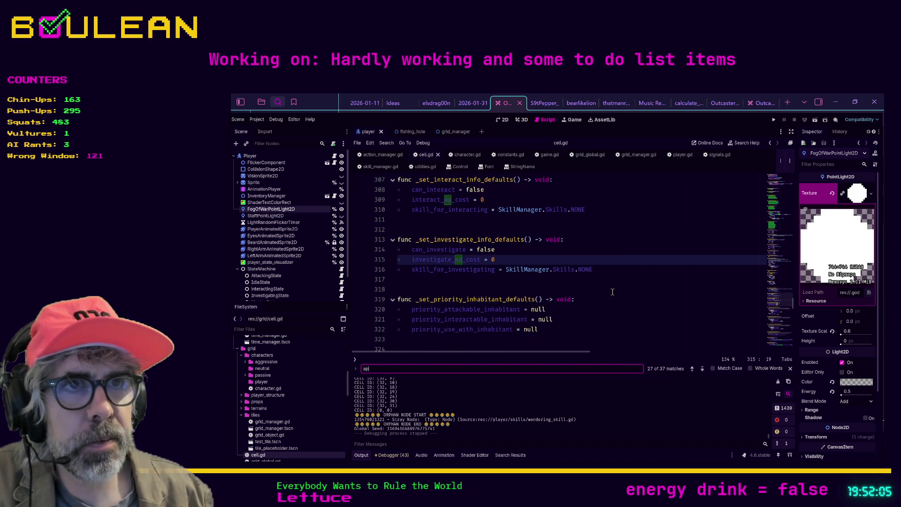
pyautogui.scroll(15, 611, 291)
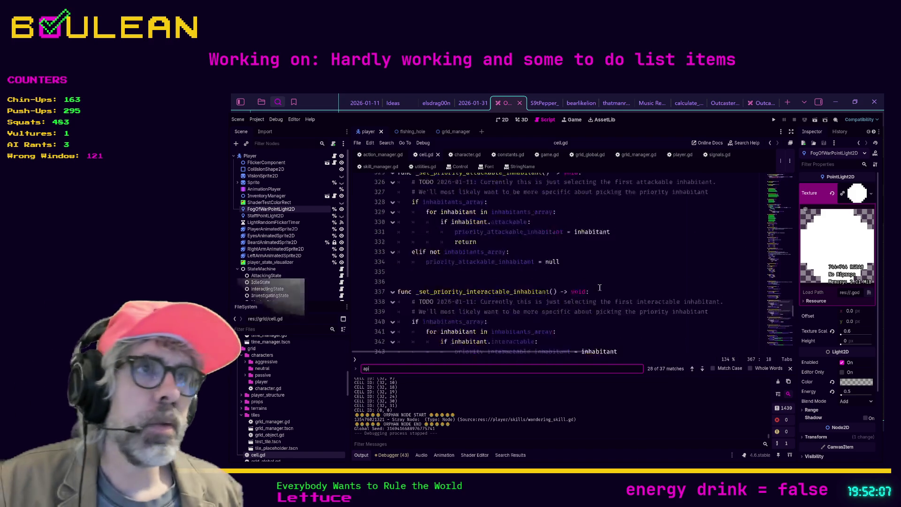
pyautogui.scroll(20, 605, 284)
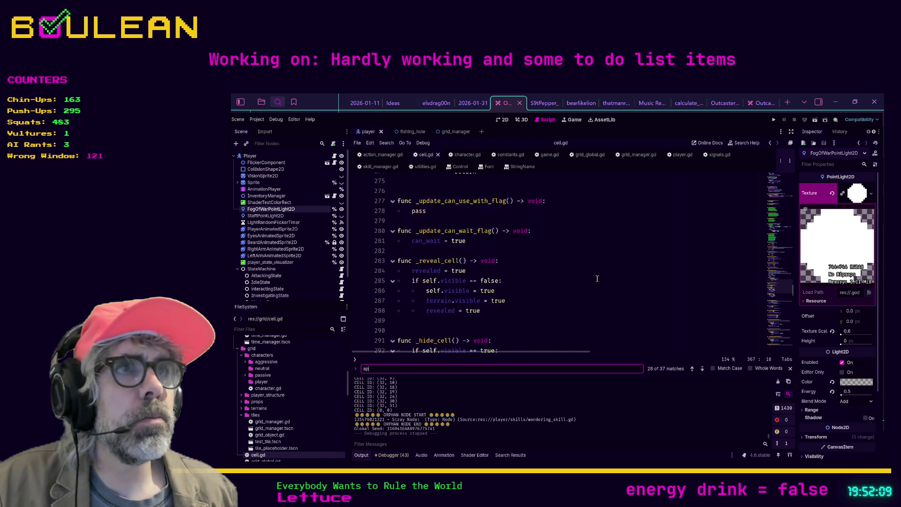
pyautogui.scroll(20, 620, 287)
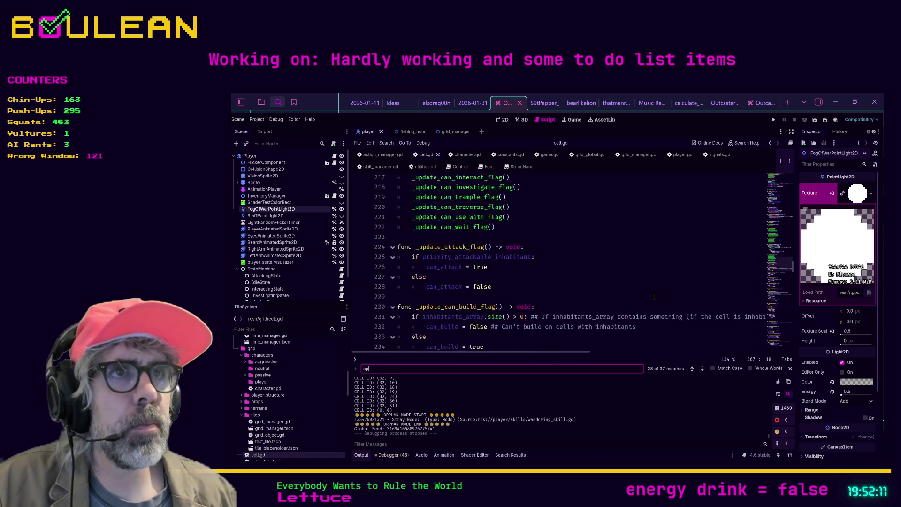
pyautogui.scroll(5, 655, 295)
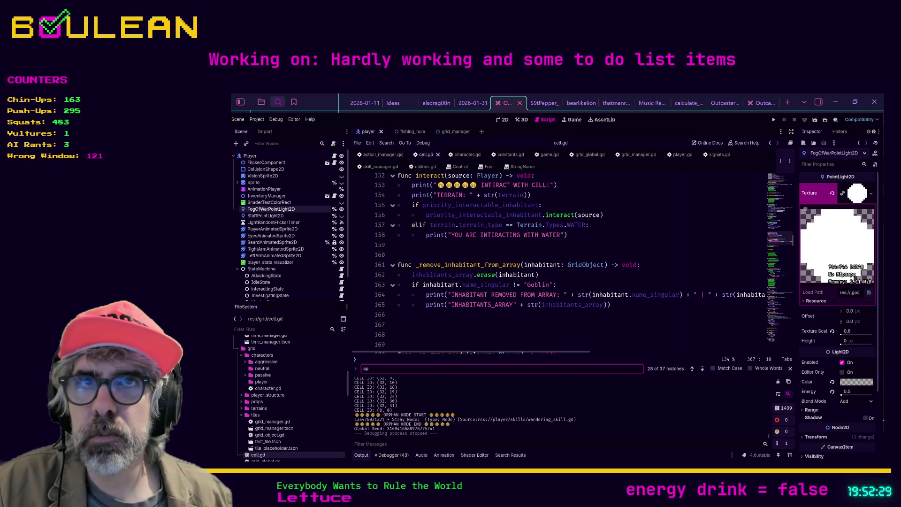
pyautogui.scroll(14, 480, 263)
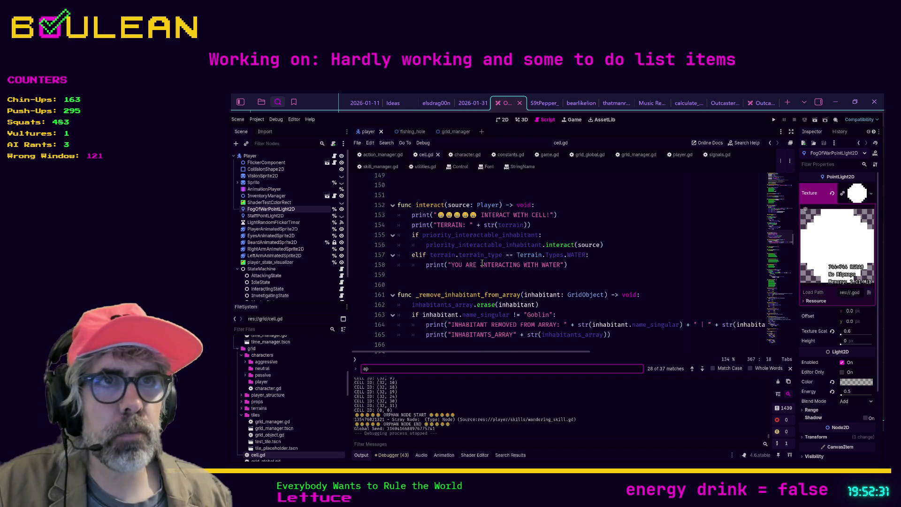
pyautogui.scroll(17, 482, 263)
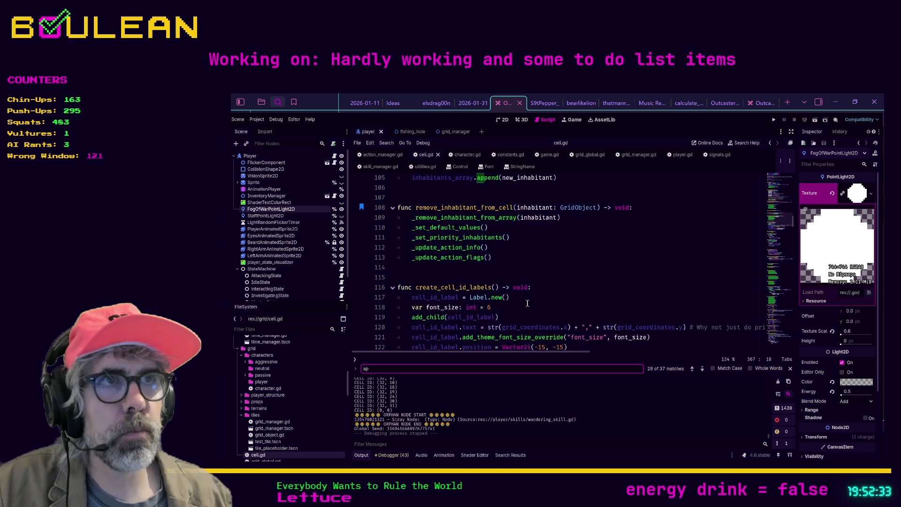
# Step: Delete the commented font override, alignment and global_position lines 80–83
pyautogui.scroll(-5, 528, 305)
pyautogui.click(625, 288)
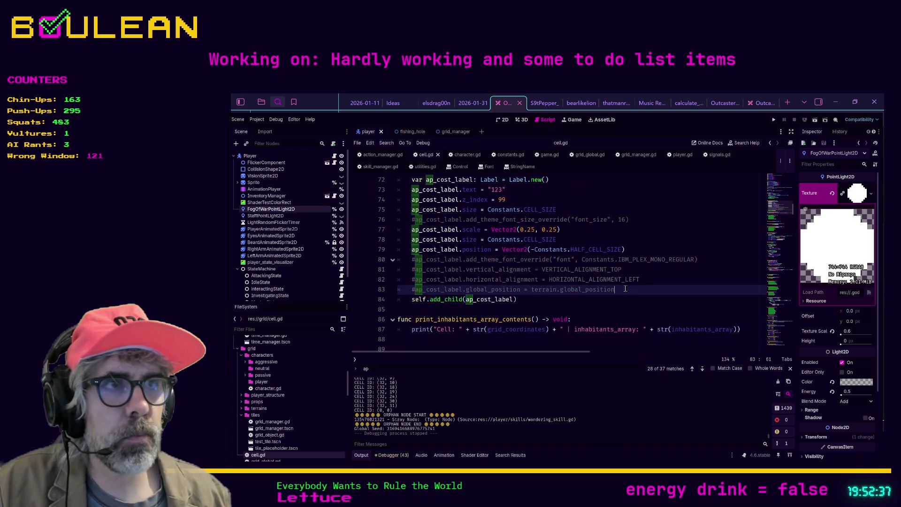
pyautogui.hotkey('shift', 'Home')
pyautogui.hotkey('shift', 'Home')
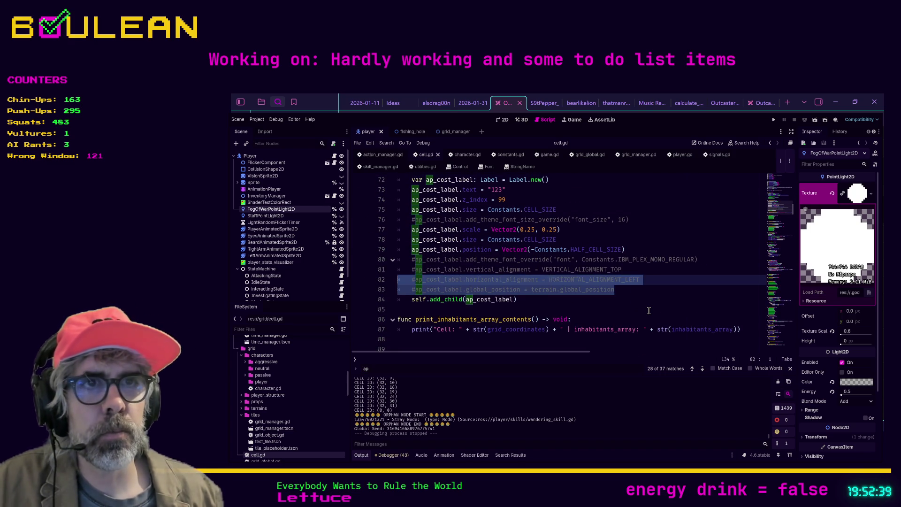
pyautogui.hotkey('shift', 'Up')
pyautogui.hotkey('shift', 'Up')
pyautogui.hotkey('shift', 'Up')
pyautogui.press('Delete')
pyautogui.press('BackSpace')
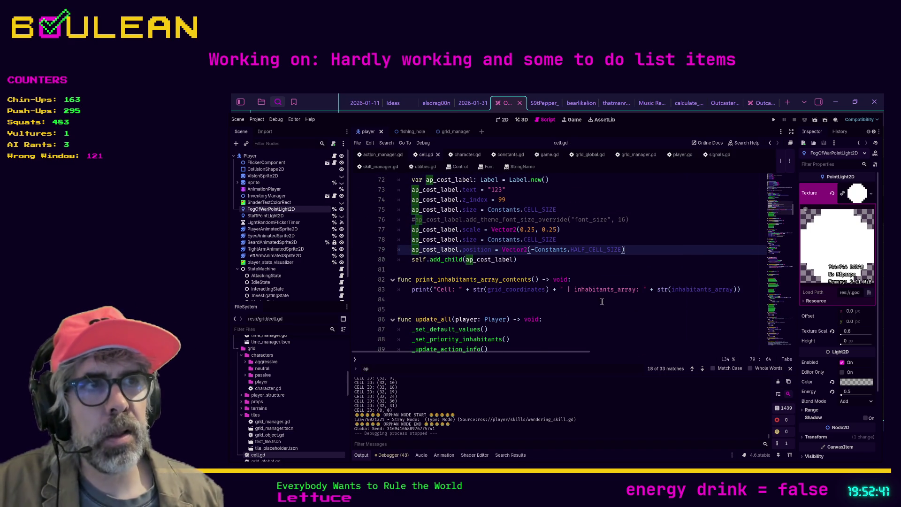
# Step: Delete the commented font-size line 76 and its leftover empty line
pyautogui.scroll(1, 600, 300)
pyautogui.click(648, 251)
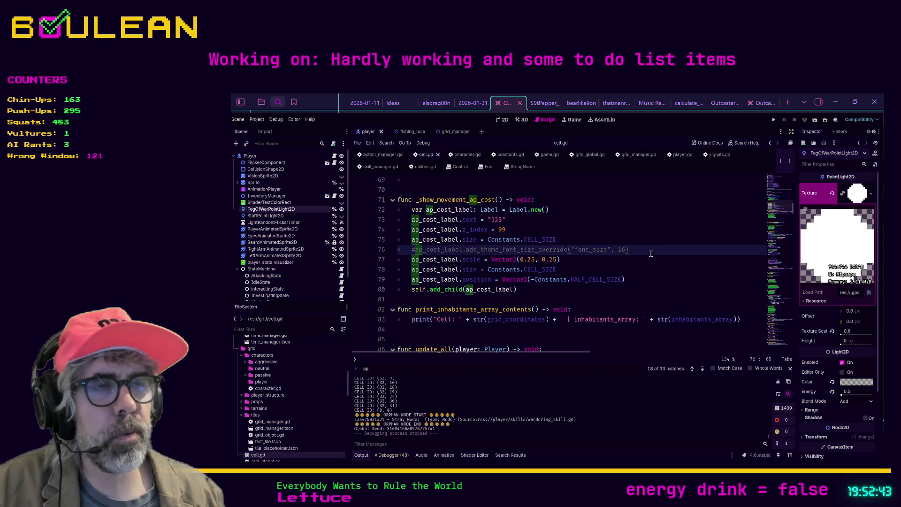
pyautogui.hotkey('shift', 'Home')
pyautogui.hotkey('shift', 'Home')
pyautogui.press('Delete')
pyautogui.press('BackSpace')
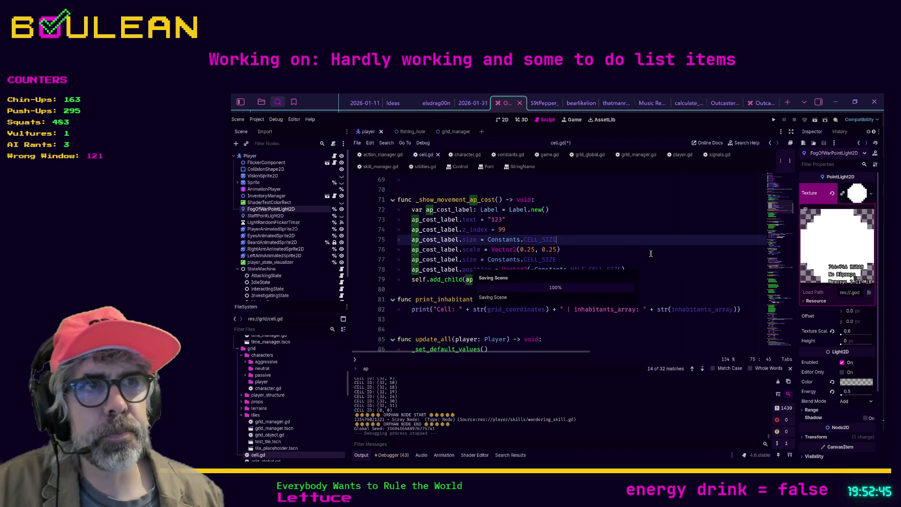
pyautogui.scroll(15, 629, 261)
pyautogui.scroll(3, 606, 301)
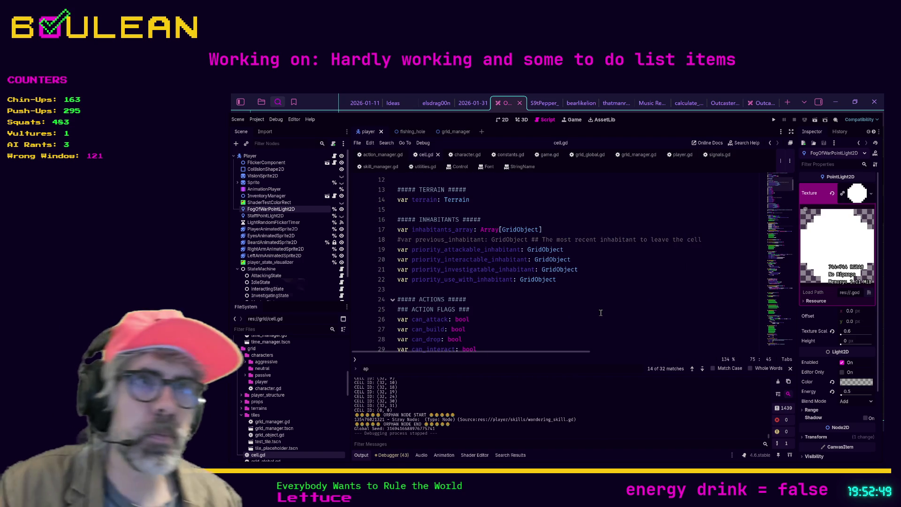
pyautogui.scroll(-2, 594, 298)
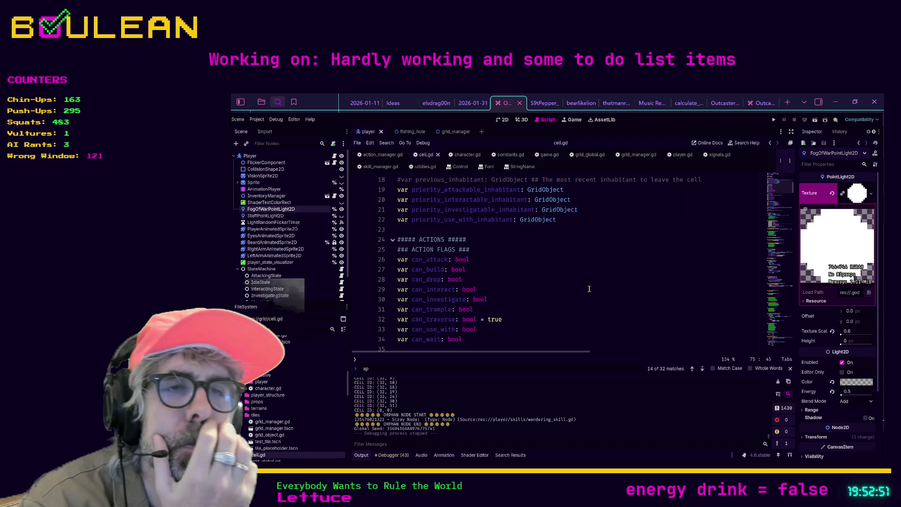
pyautogui.scroll(-1, 591, 286)
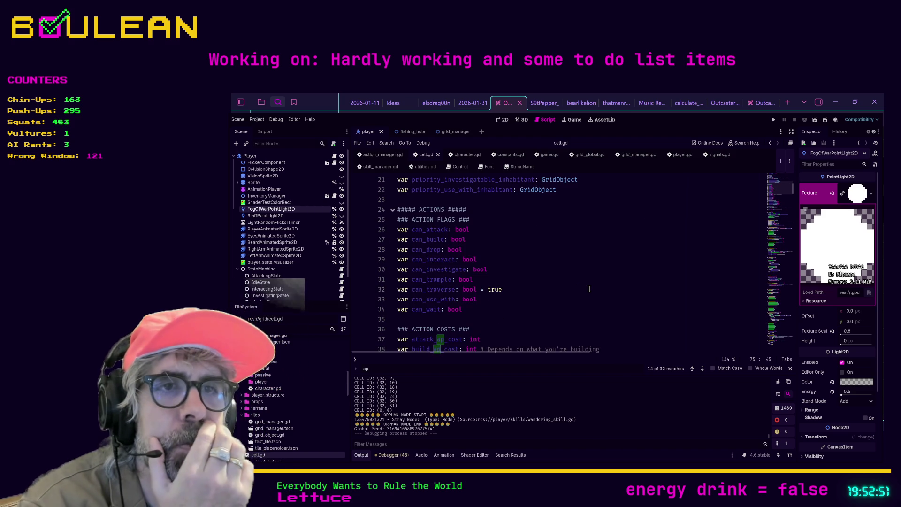
# Step: Filter FileSystem for 'terra' and open grass_terrain.gd and grass_terrain.tscn to inspect its properties
pyautogui.click(305, 327)
pyautogui.write('ter')
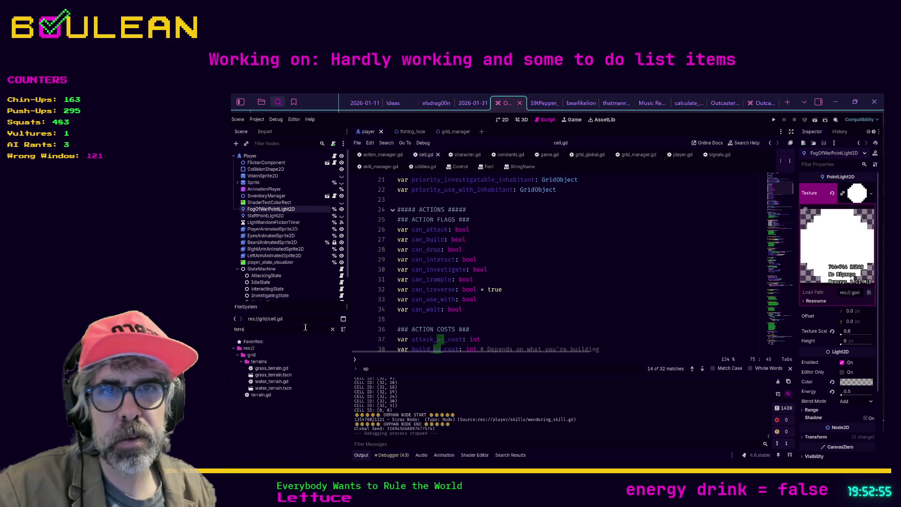
pyautogui.write('ra')
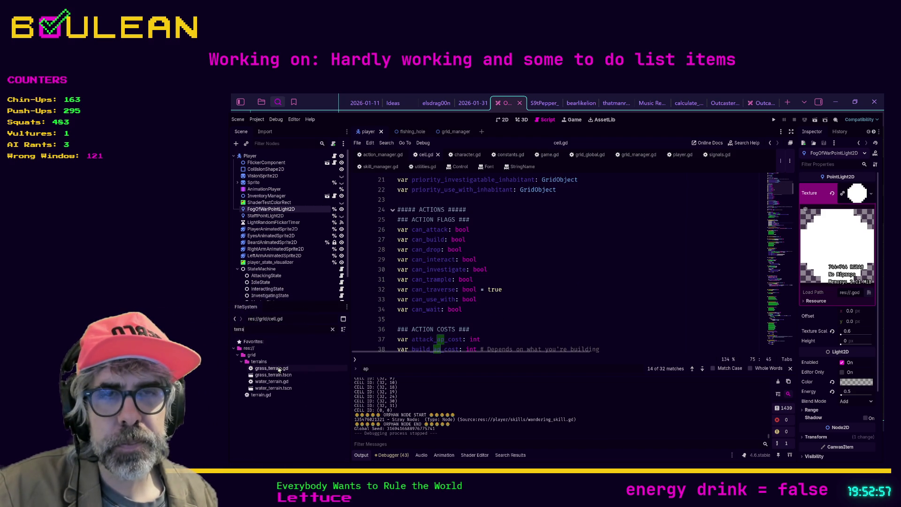
pyautogui.doubleClick(278, 369)
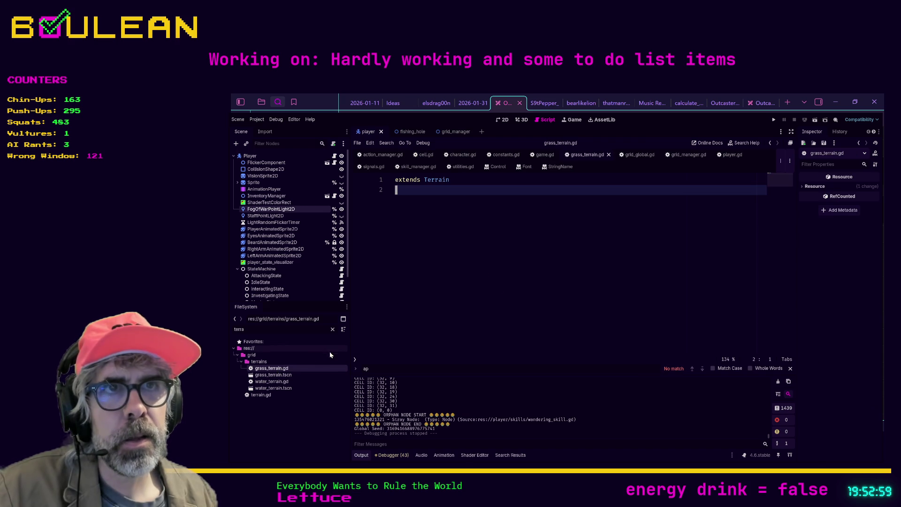
pyautogui.doubleClick(275, 375)
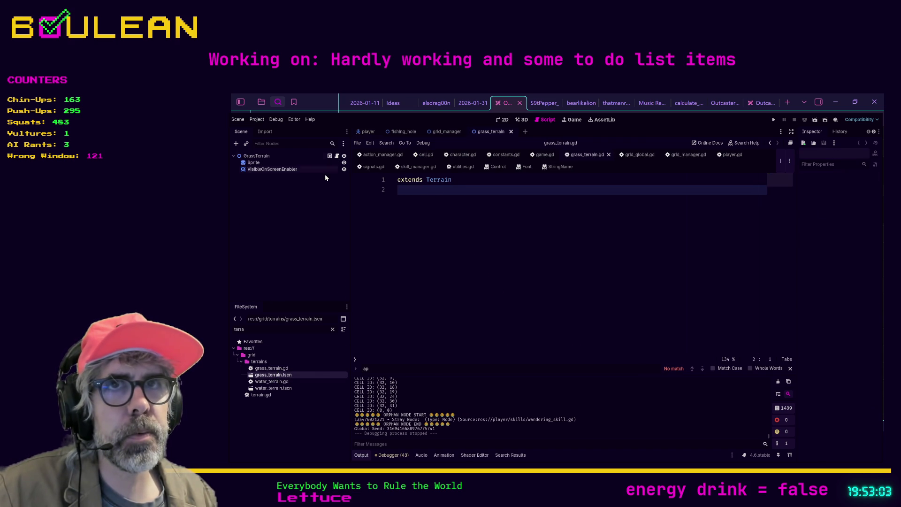
pyautogui.click(256, 155)
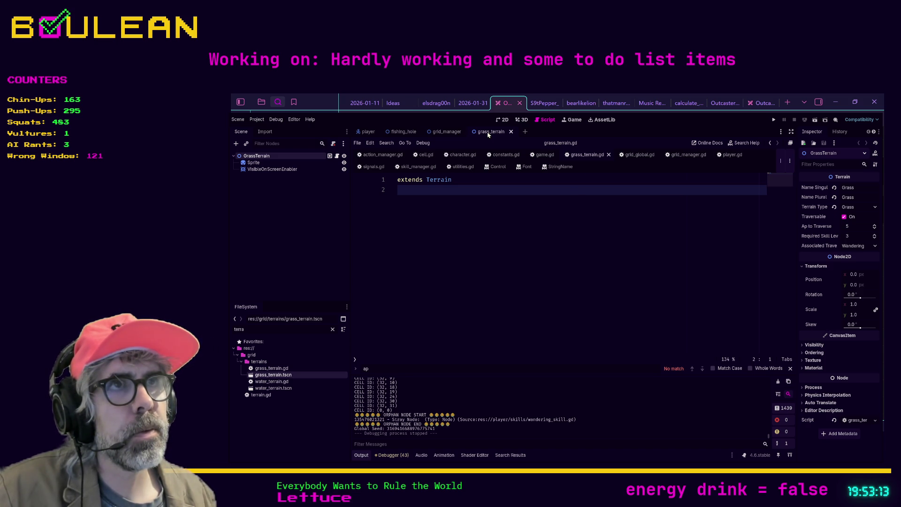
# Step: Review the can_trample and can_use_with flags in cell.gd, then view water_terrain.tscn's root properties
pyautogui.click(424, 155)
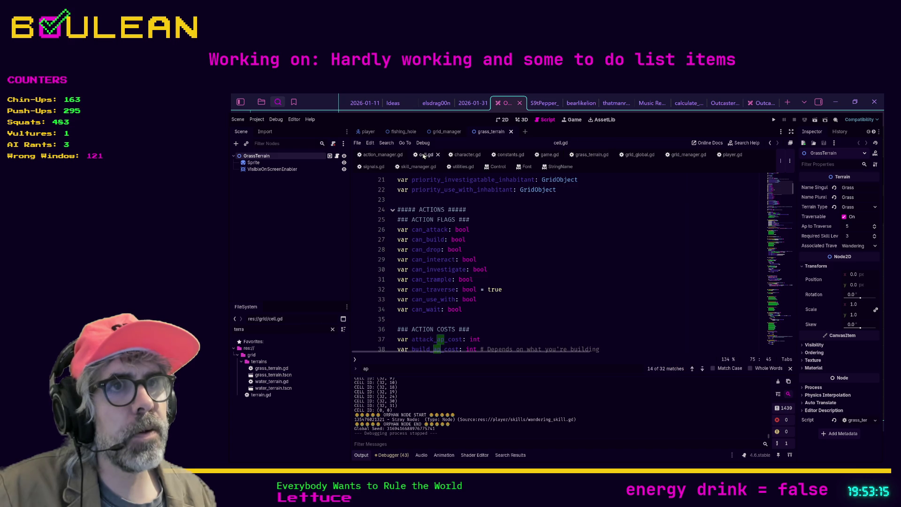
pyautogui.click(580, 281)
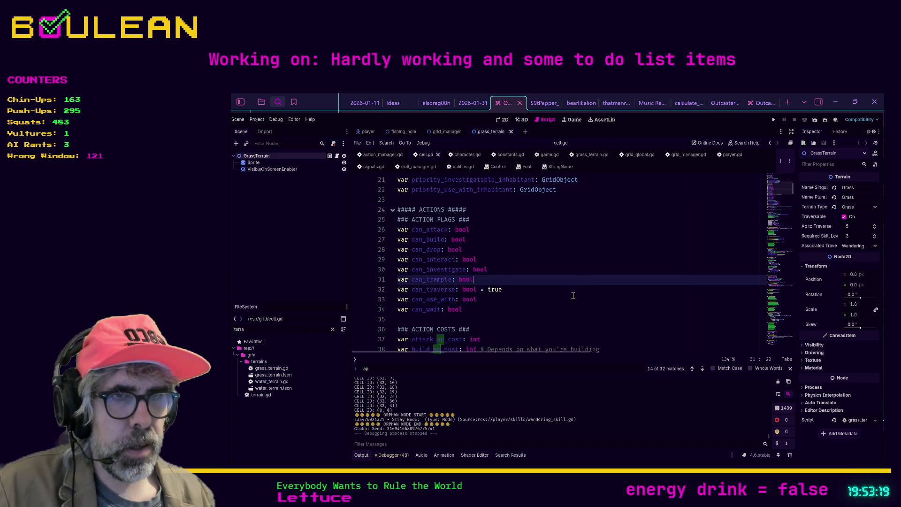
pyautogui.click(573, 295)
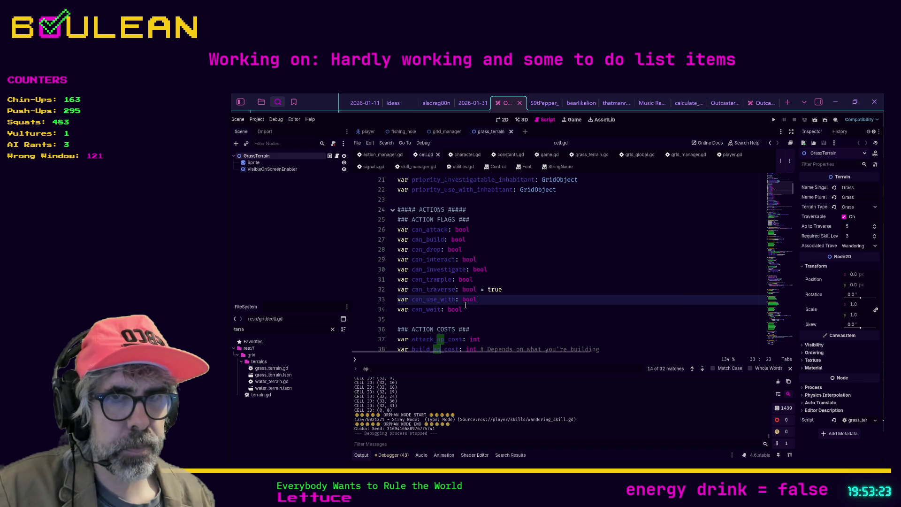
pyautogui.doubleClick(265, 389)
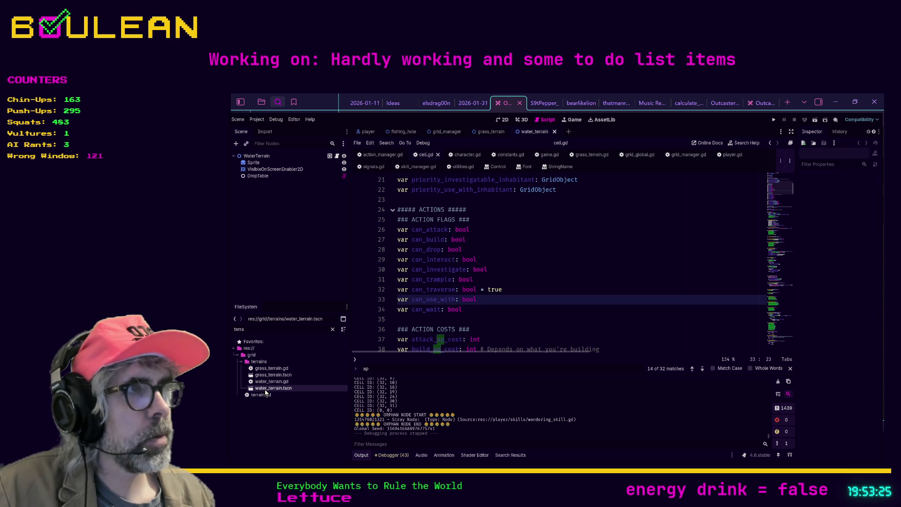
pyautogui.click(262, 158)
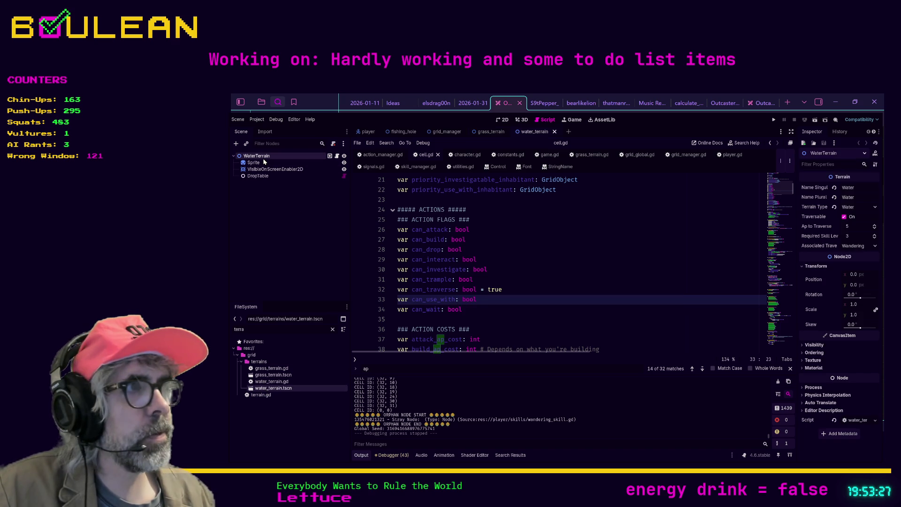
# Step: Set WaterTerrain's Ap to Traverse to 10 and save the scene
pyautogui.click(852, 230)
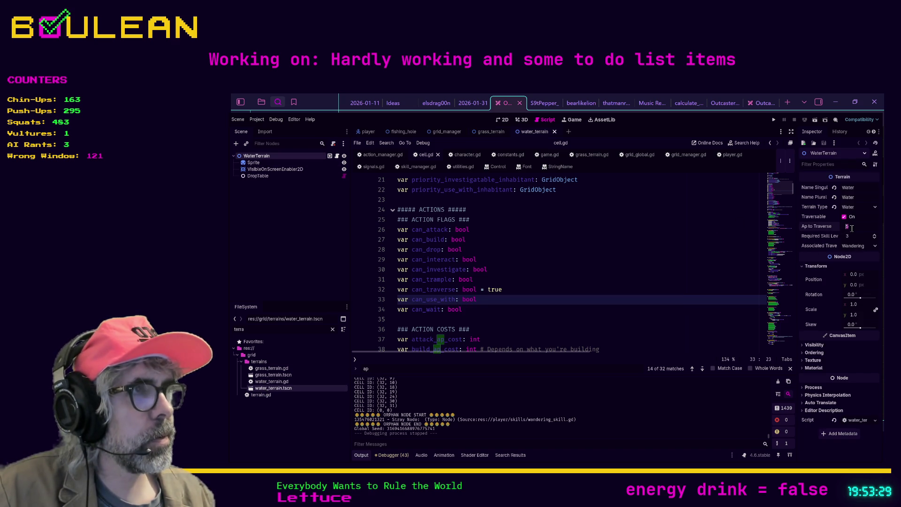
pyautogui.write('10')
pyautogui.press('Return')
pyautogui.hotkey('ctrl', 's')
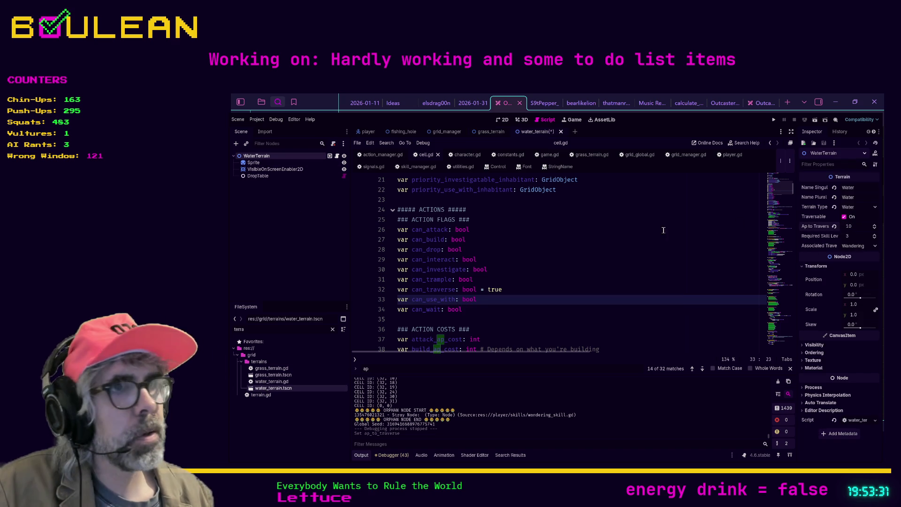
# Step: Find the _show_movement_ap_cost function that creates the AP label in cell.gd
pyautogui.click(588, 249)
pyautogui.scroll(-15, 571, 260)
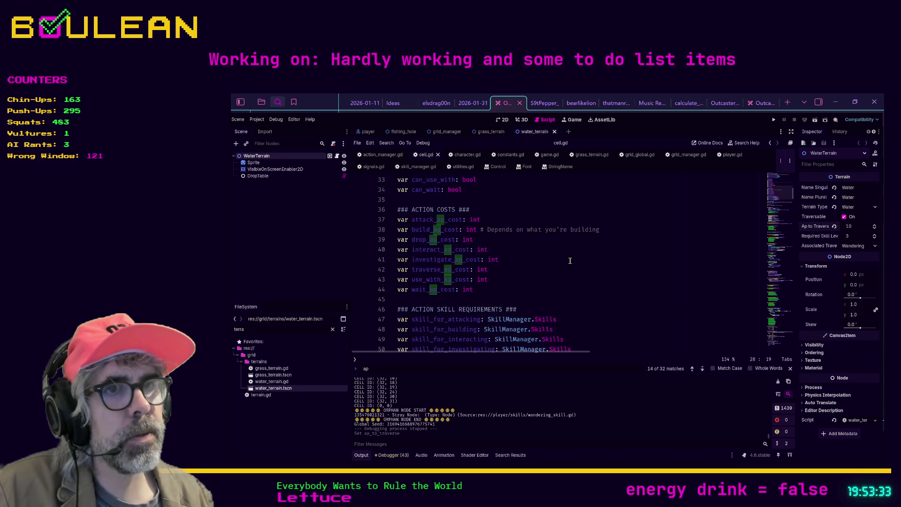
pyautogui.scroll(-16, 570, 261)
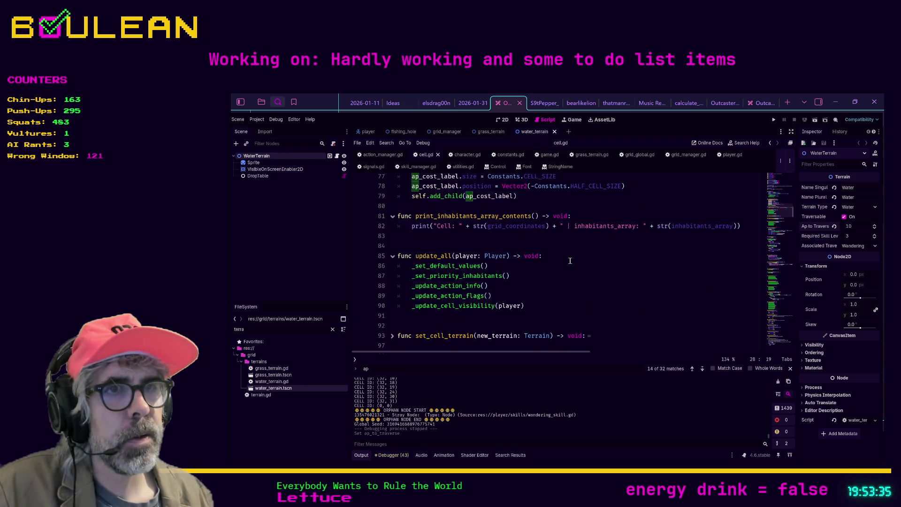
pyautogui.scroll(-13, 571, 261)
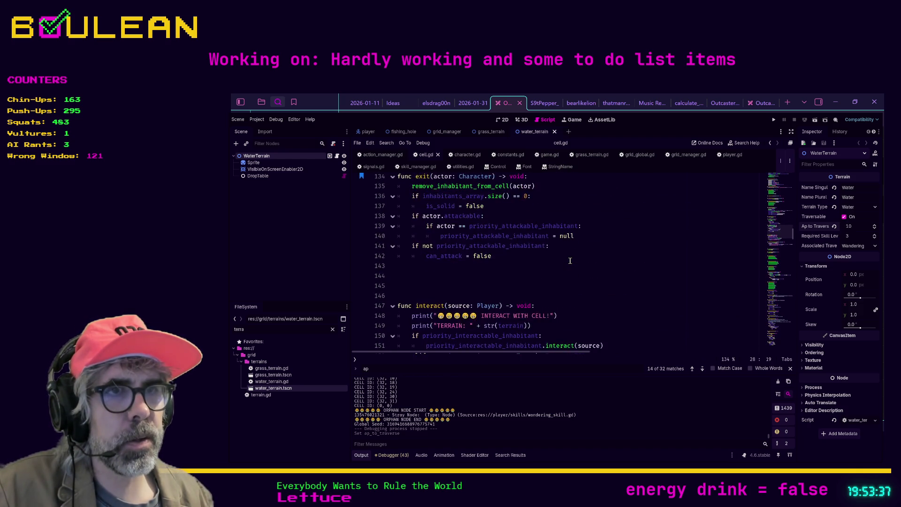
pyautogui.scroll(-8, 571, 261)
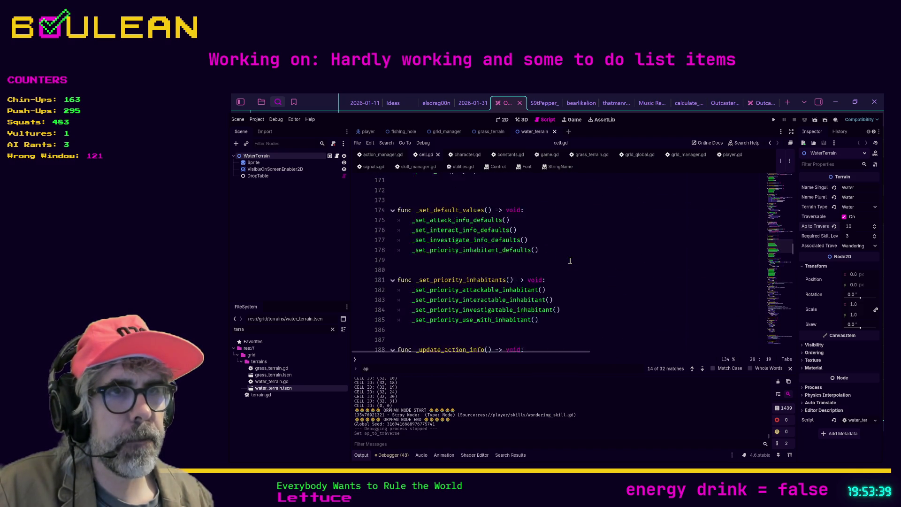
pyautogui.click(596, 263)
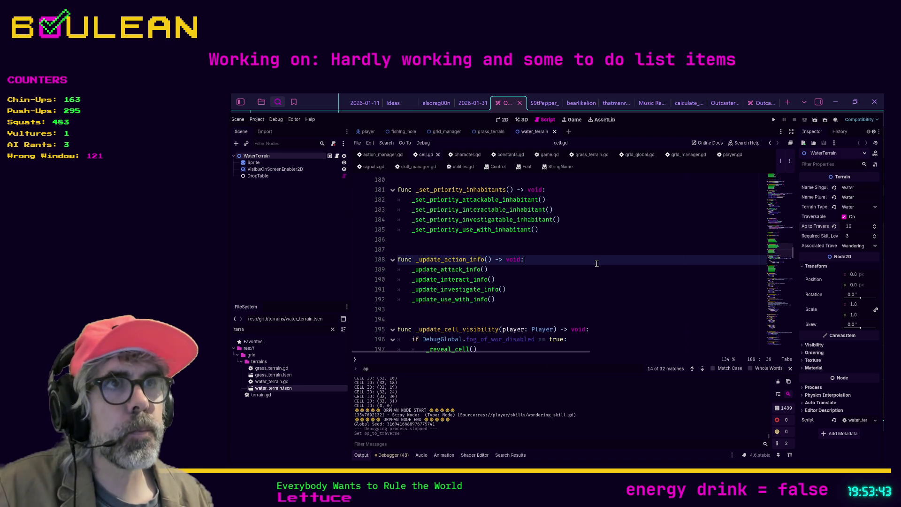
pyautogui.scroll(10, 597, 263)
pyautogui.scroll(5, 597, 263)
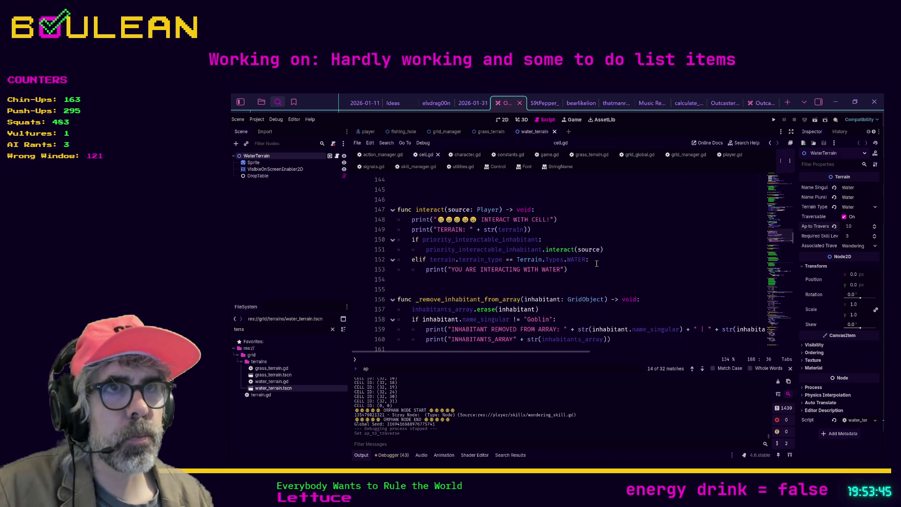
pyautogui.scroll(12, 597, 263)
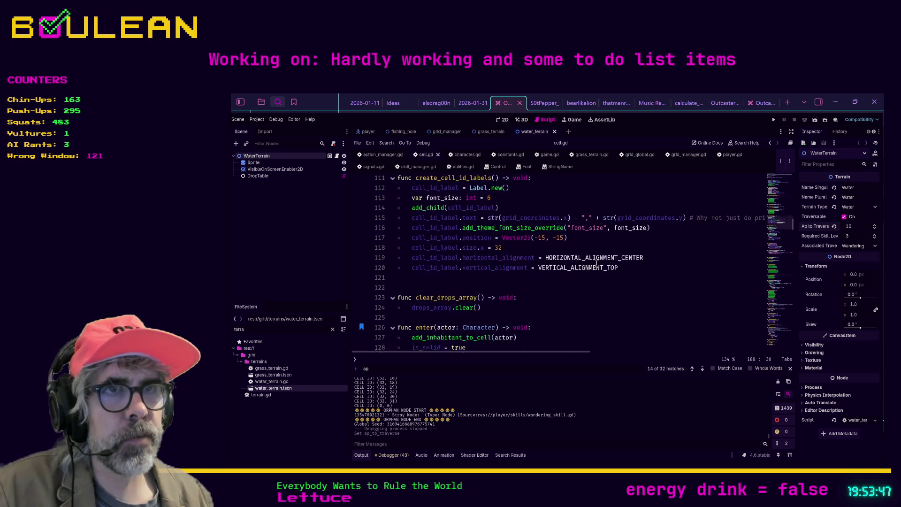
pyautogui.scroll(6, 597, 264)
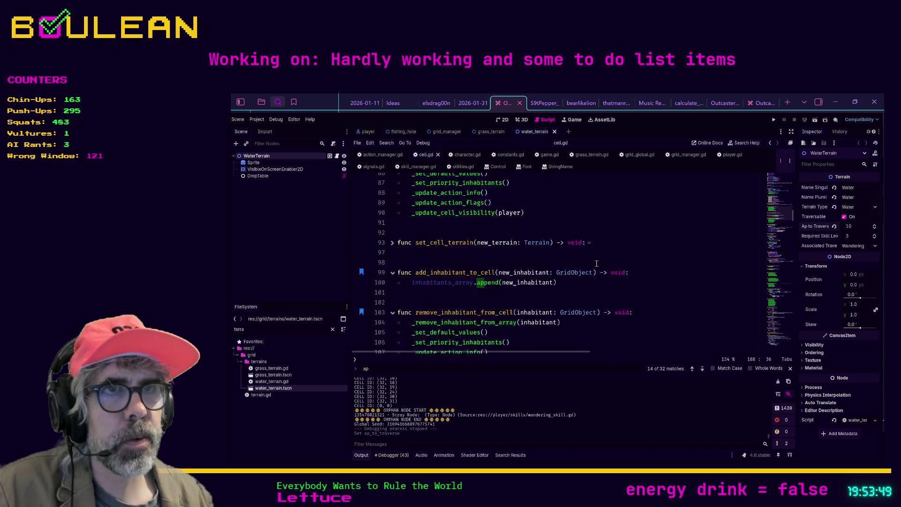
pyautogui.scroll(5, 597, 263)
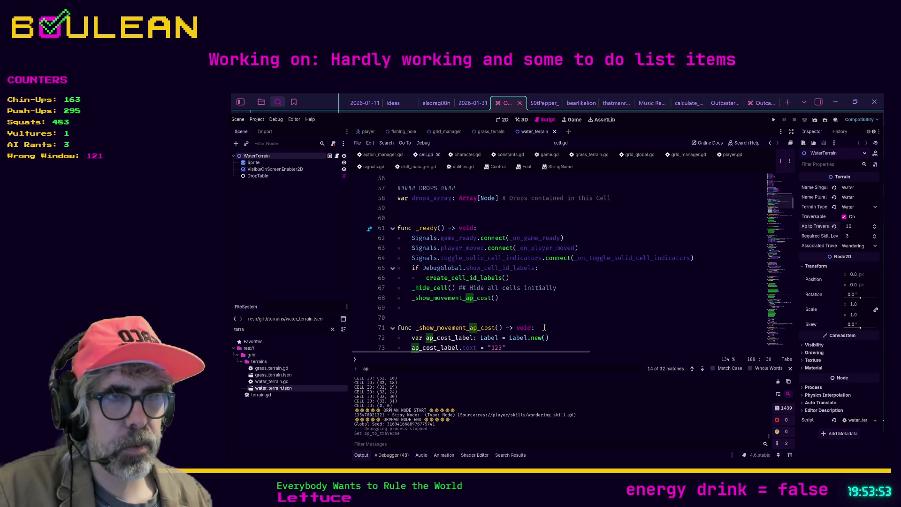
pyautogui.click(544, 328)
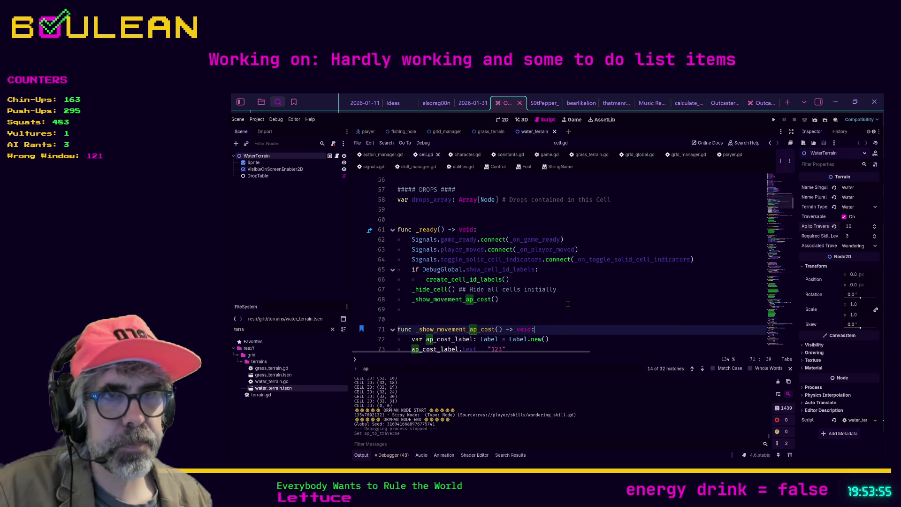
pyautogui.scroll(-2, 565, 307)
pyautogui.scroll(1, 568, 304)
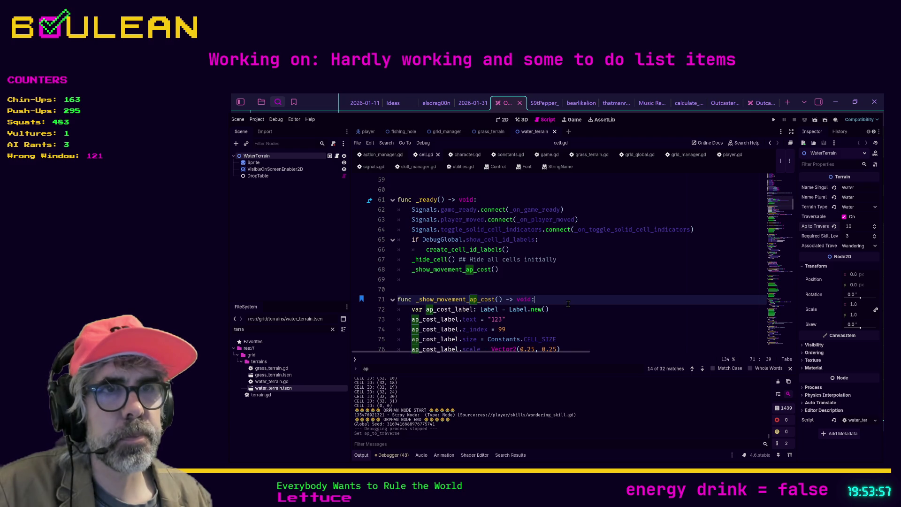
pyautogui.scroll(-2, 568, 303)
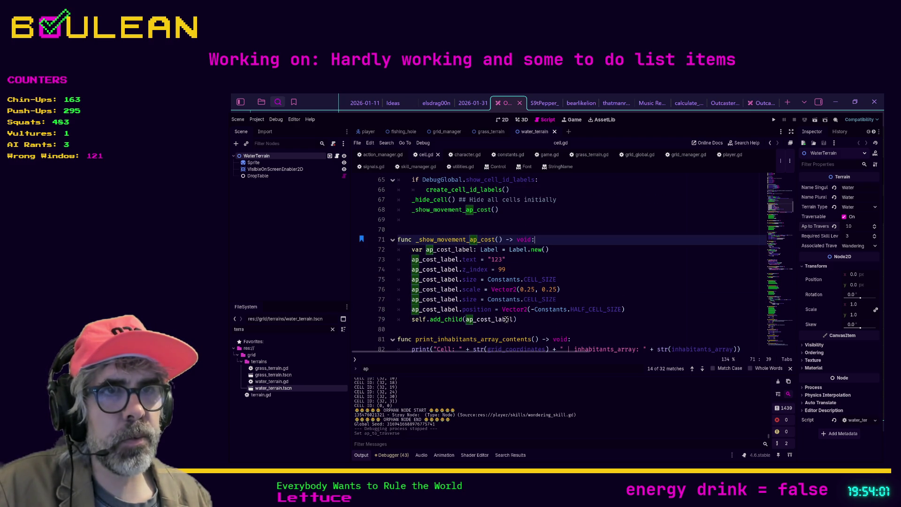
# Step: Replace the placeholder '123' label text with str(terrain.ap_to_traverse), save cell.gd, and run the game
pyautogui.doubleClick(499, 260)
pyautogui.write('terrain.')
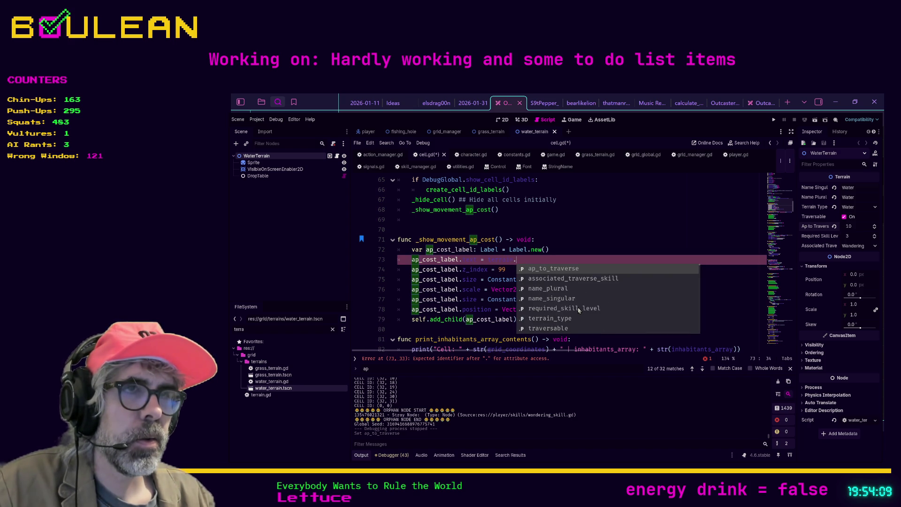
pyautogui.press('Return')
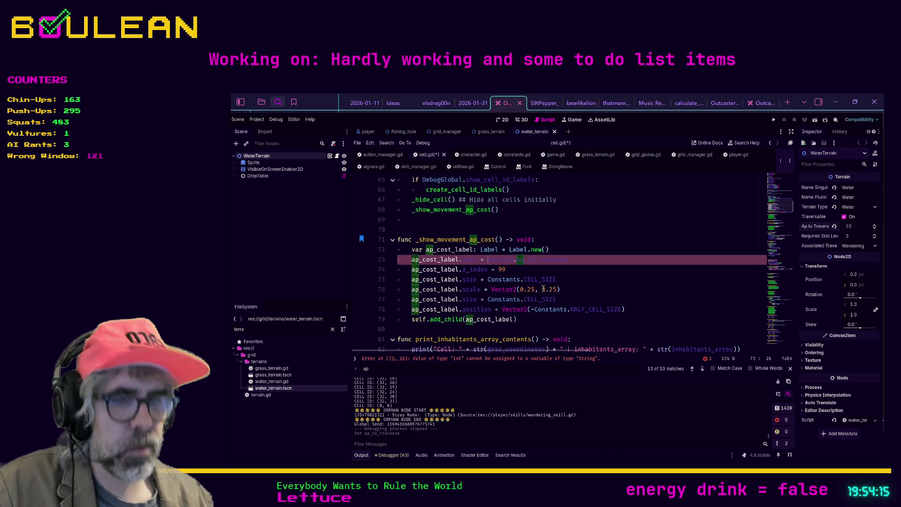
pyautogui.write('str(')
pyautogui.press('End')
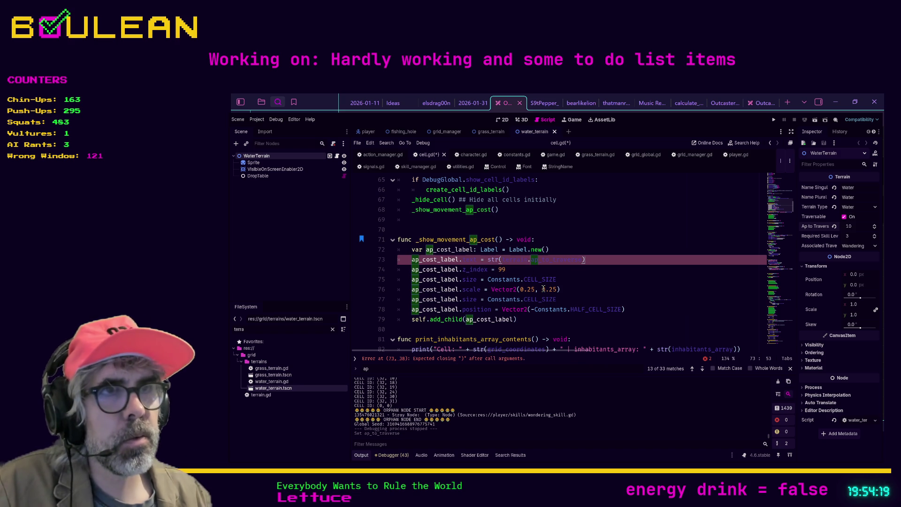
pyautogui.click(618, 282)
pyautogui.hotkey('ctrl', 's')
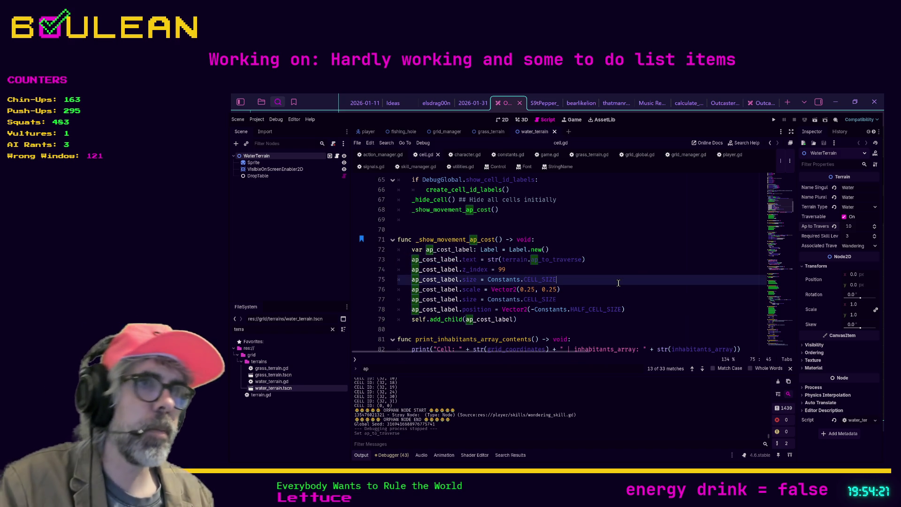
pyautogui.press('F5')
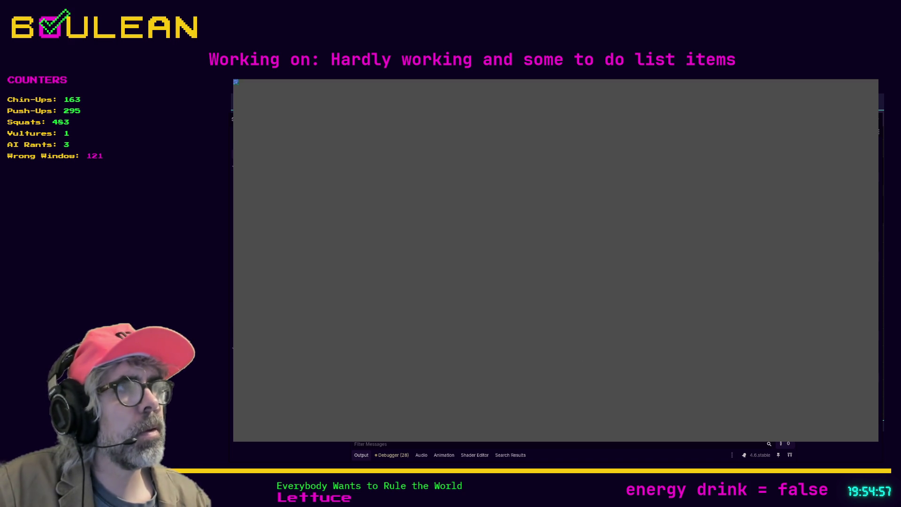
# Step: Restart the game, zoom in to confirm grass cells read 5 and water cells 10, then stop it
pyautogui.click(793, 121)
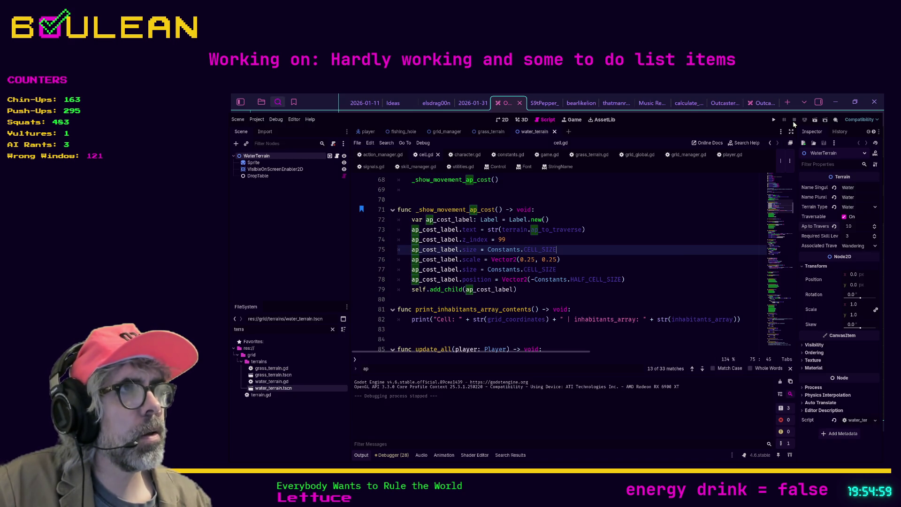
pyautogui.click(599, 263)
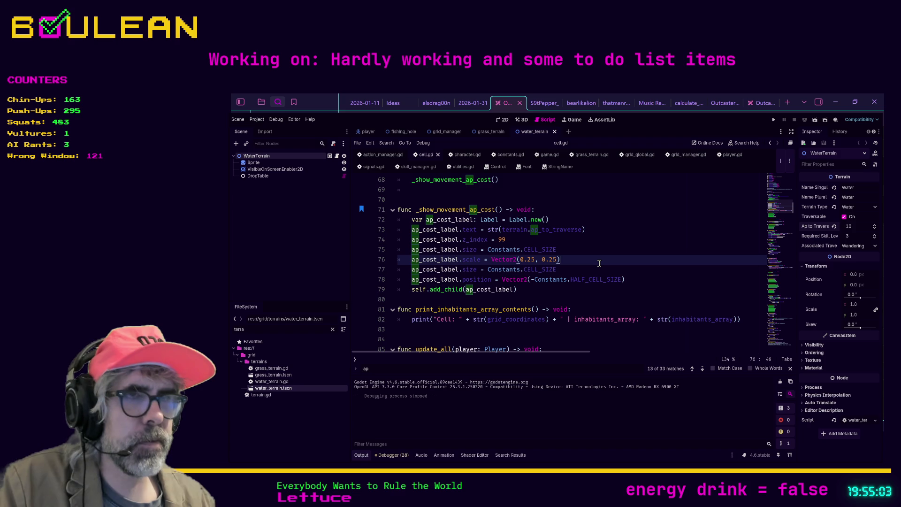
pyautogui.press('F5')
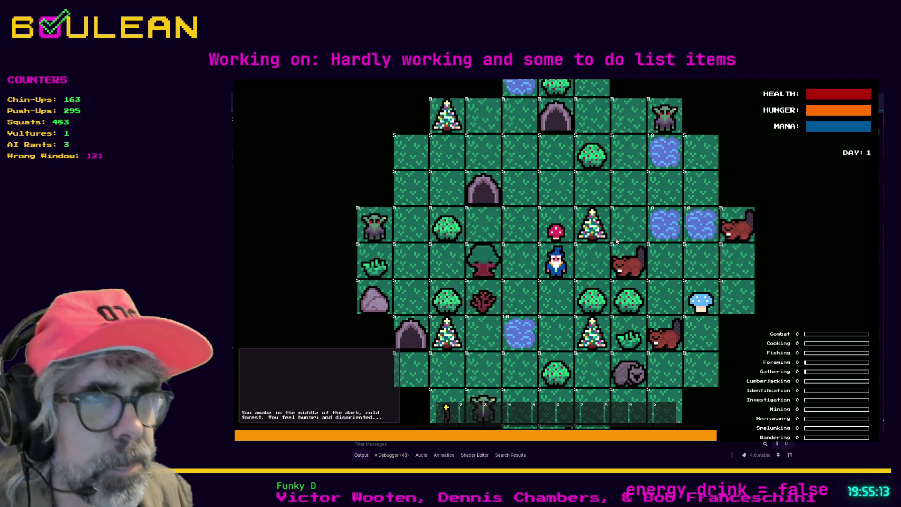
pyautogui.scroll(3, 533, 239)
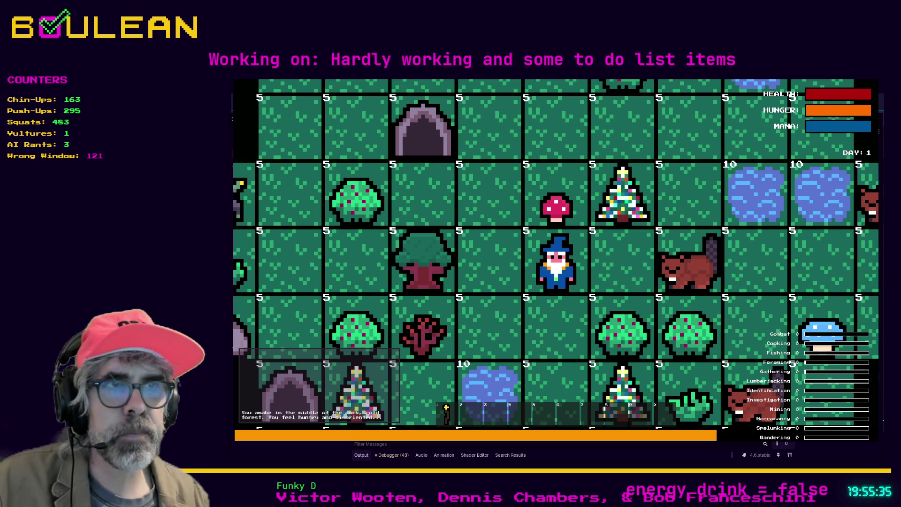
pyautogui.press('F8')
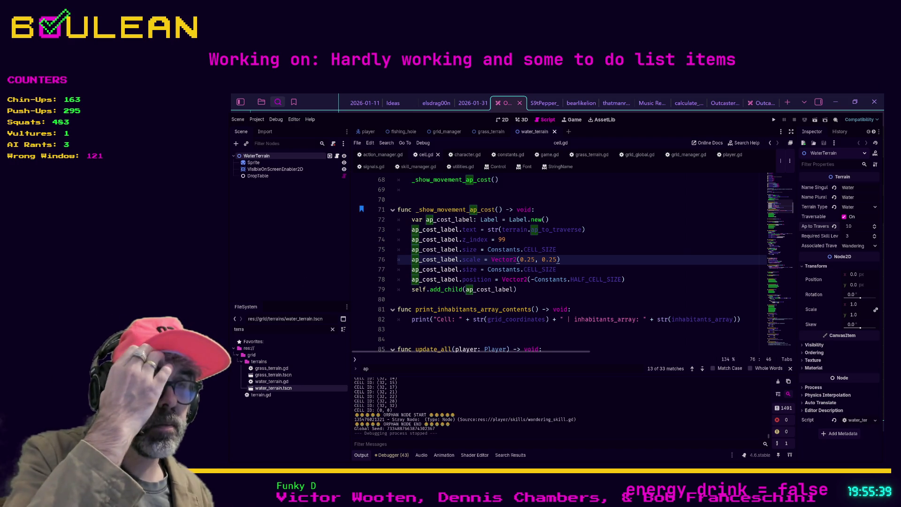
# Step: Rewrite line 78's label offset as HALF_CELL_SIZE minus a Vector2 of Constants.CELL_PADDING
pyautogui.click(623, 279)
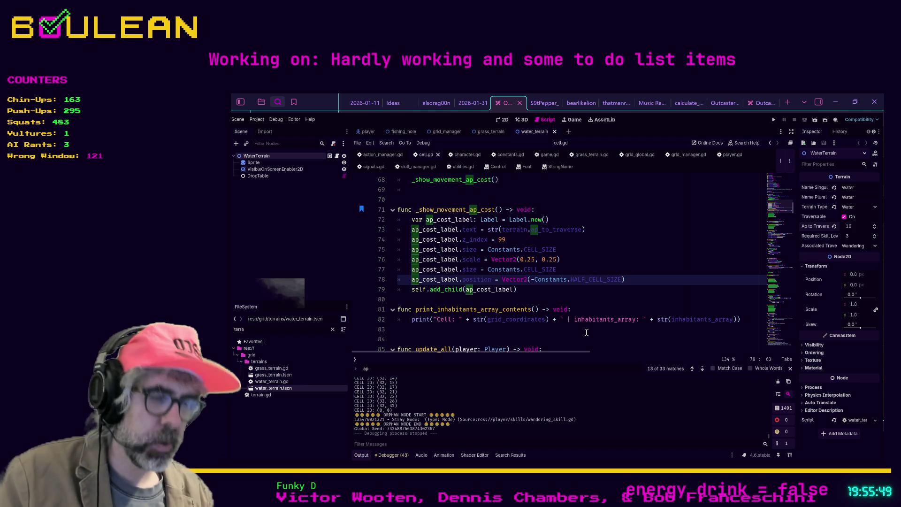
pyautogui.write('+ Constants.')
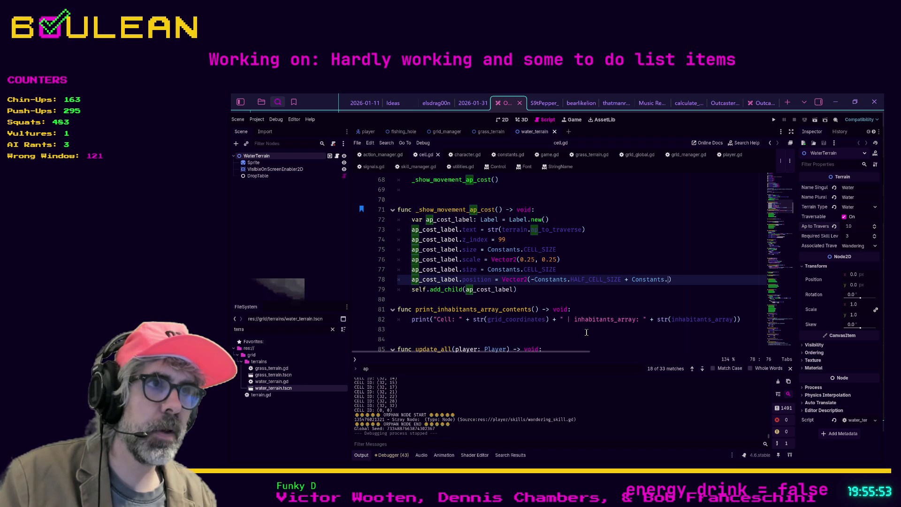
pyautogui.write('ce')
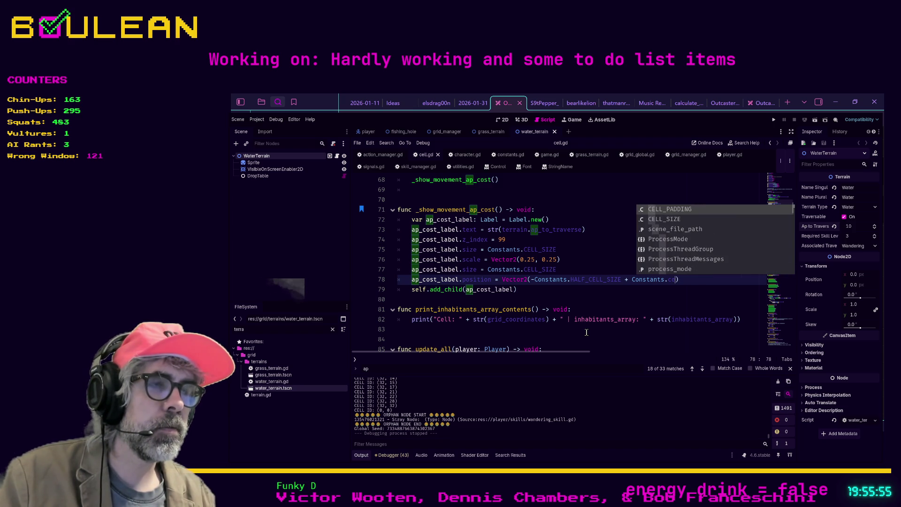
pyautogui.press('Return')
pyautogui.click(535, 280)
pyautogui.write('(')
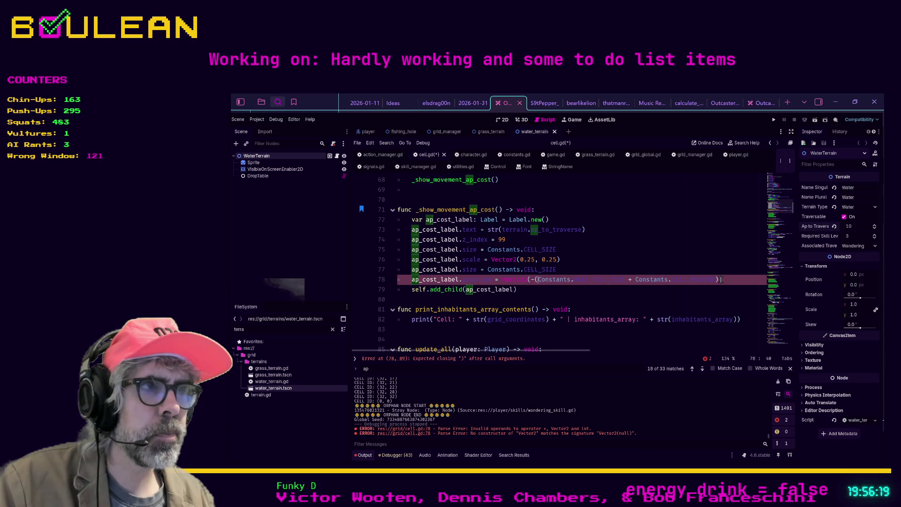
pyautogui.write(')')
pyautogui.click(631, 280)
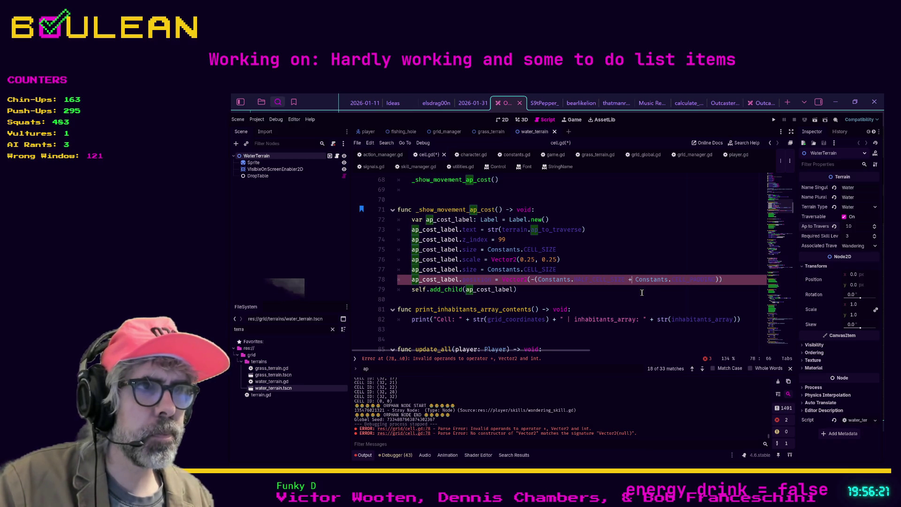
pyautogui.press('BackSpace')
pyautogui.write('-')
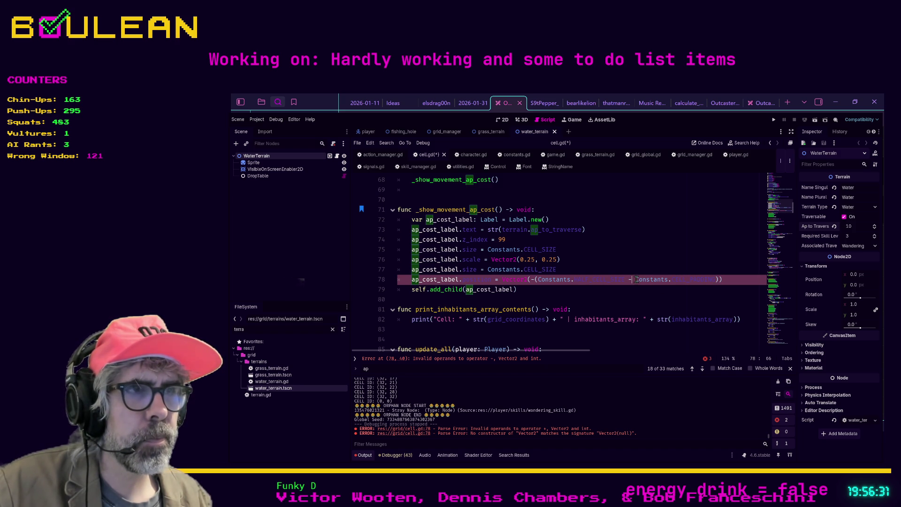
pyautogui.write('Vector2(')
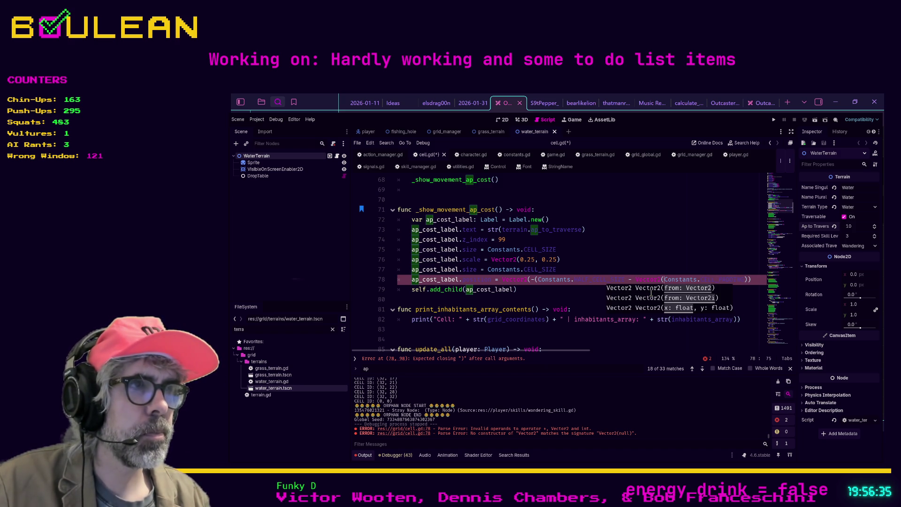
# Step: Add the second CELL_PADDING argument and closing parenthesis, save cell.gd, and run the game
pyautogui.click(746, 279)
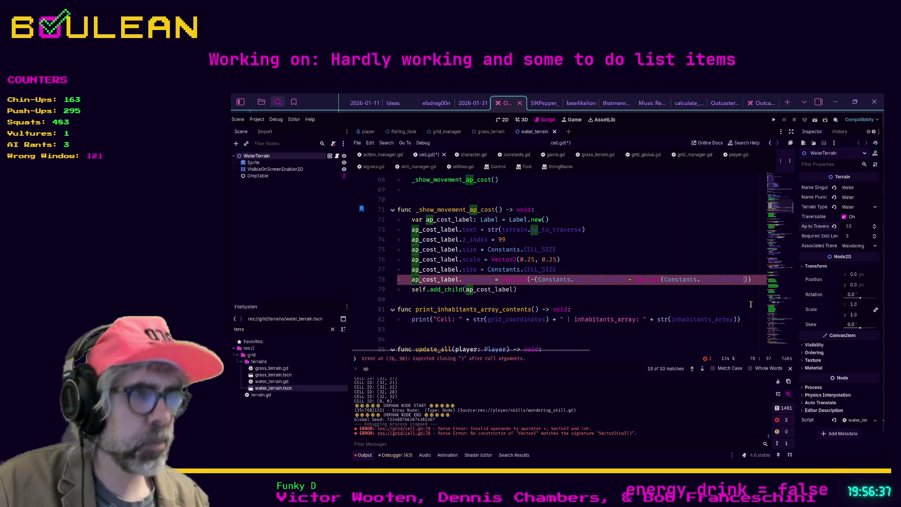
pyautogui.write(', Constants.')
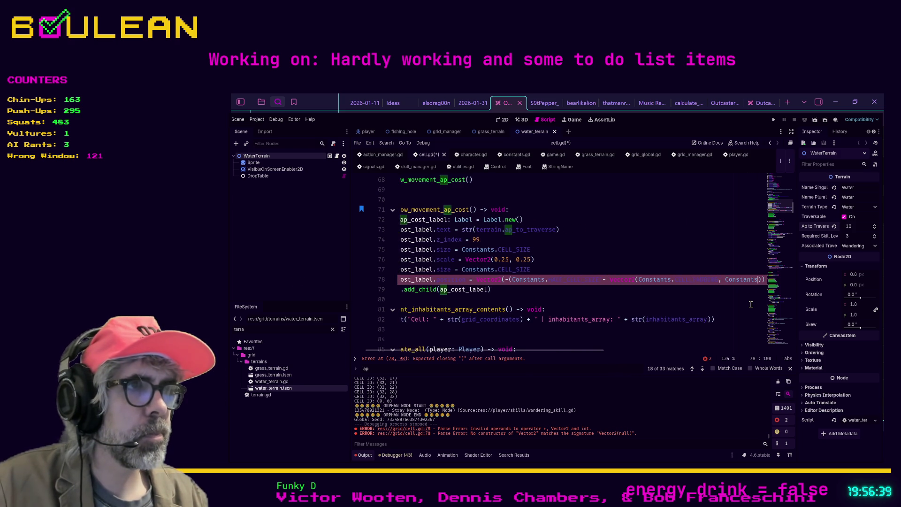
pyautogui.write('pad')
pyautogui.press('Return')
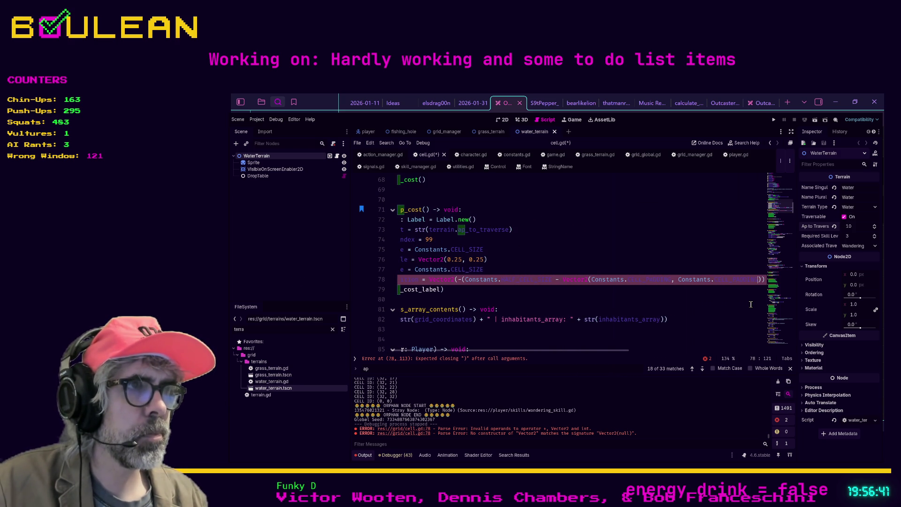
pyautogui.click(697, 290)
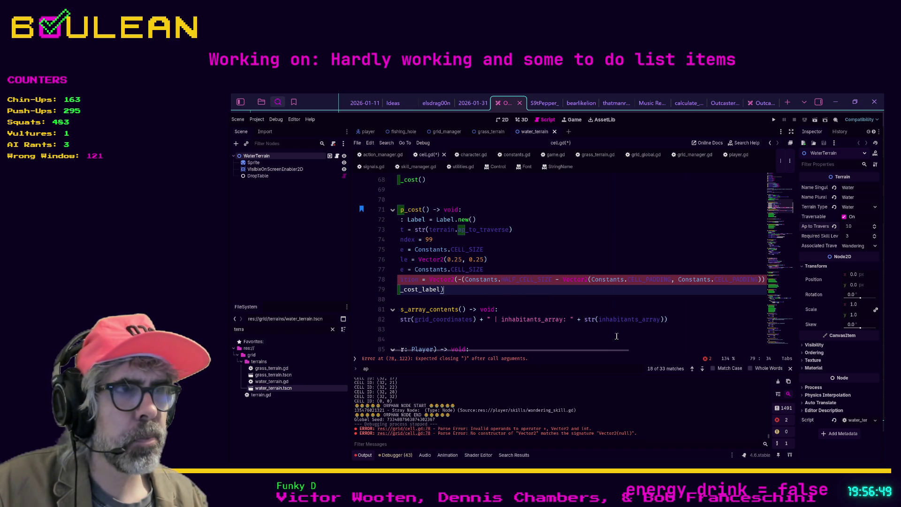
pyautogui.hscroll(2, 595, 351)
pyautogui.click(732, 283)
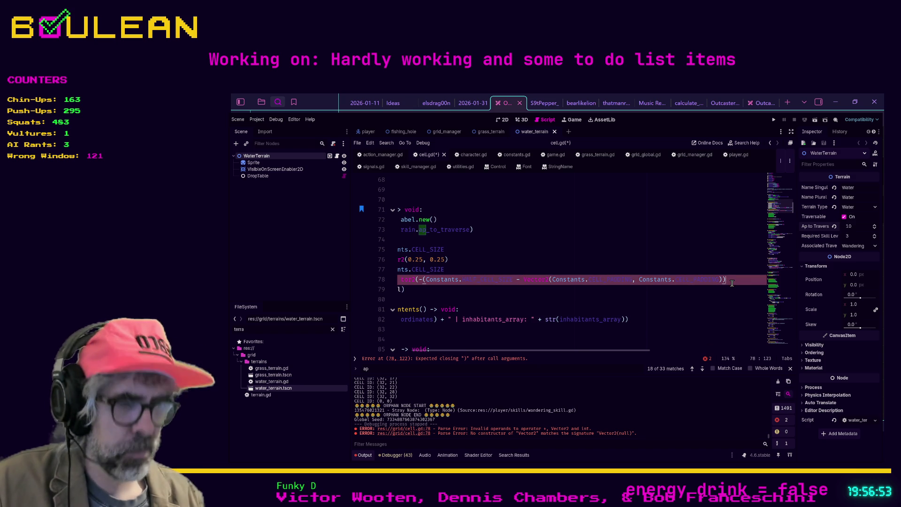
pyautogui.write(')')
pyautogui.click(676, 289)
pyautogui.hotkey('ctrl', 's')
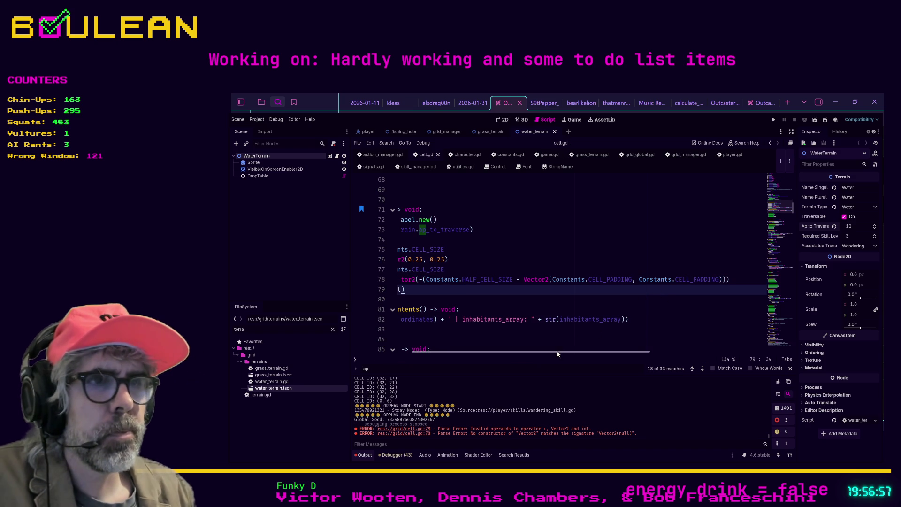
pyautogui.hscroll(-1, 547, 353)
pyautogui.hscroll(-5, 547, 353)
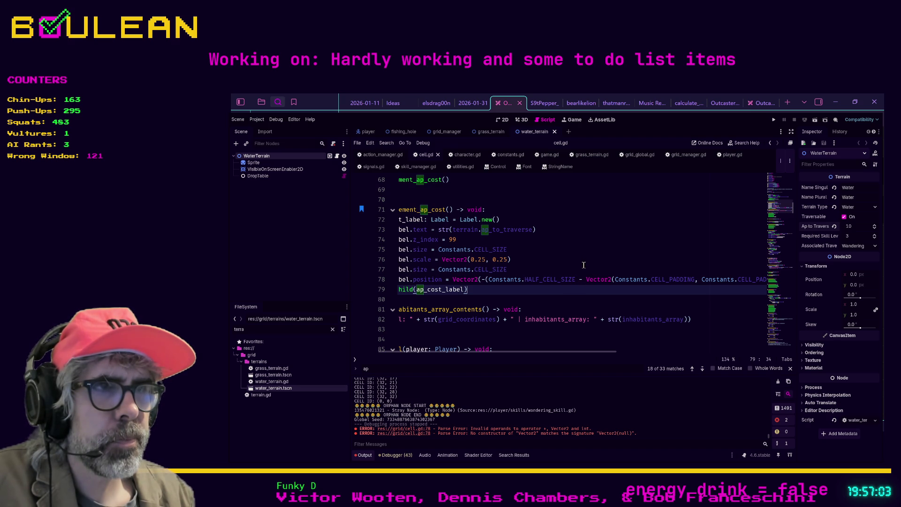
pyautogui.click(584, 260)
pyautogui.press('F5')
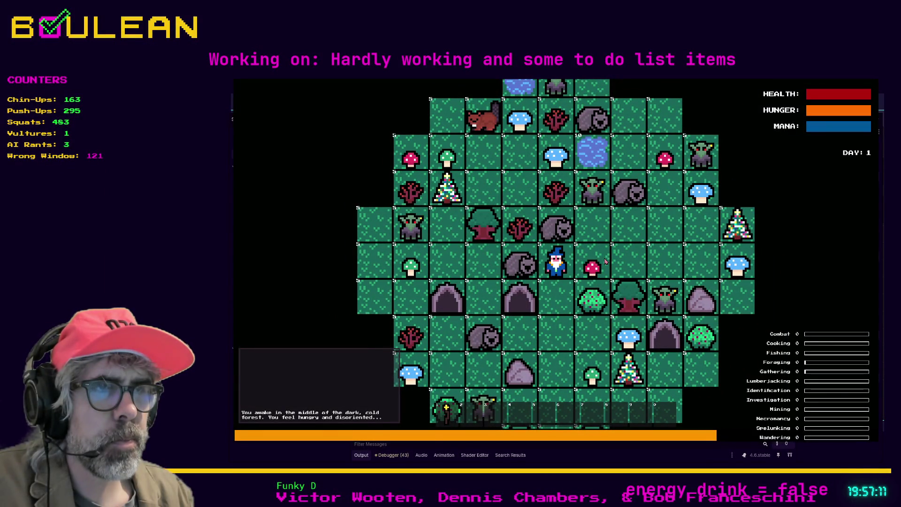
# Step: Stop the game and jump to CELL_PADDING's definition in constants.gd, which equals 0
pyautogui.press('F8')
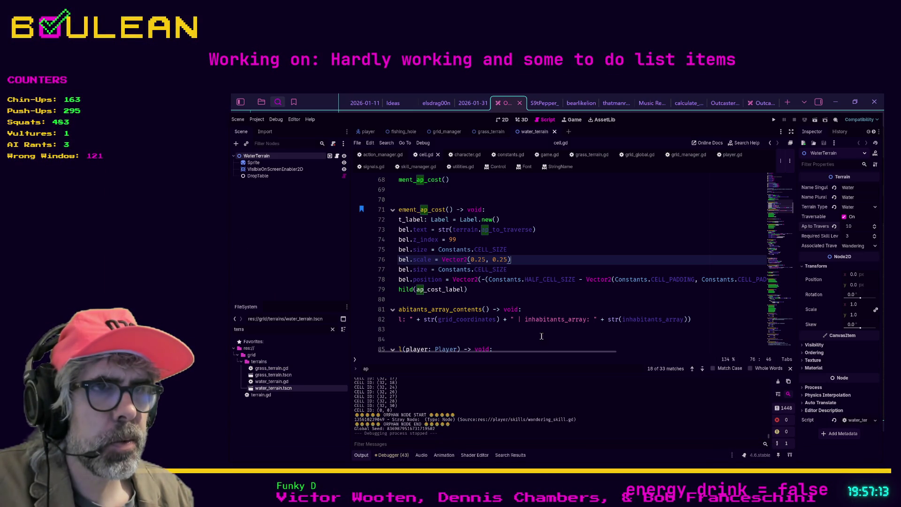
pyautogui.hscroll(1, 528, 353)
pyautogui.moveTo(529, 352); pyautogui.dragTo(548, 352)
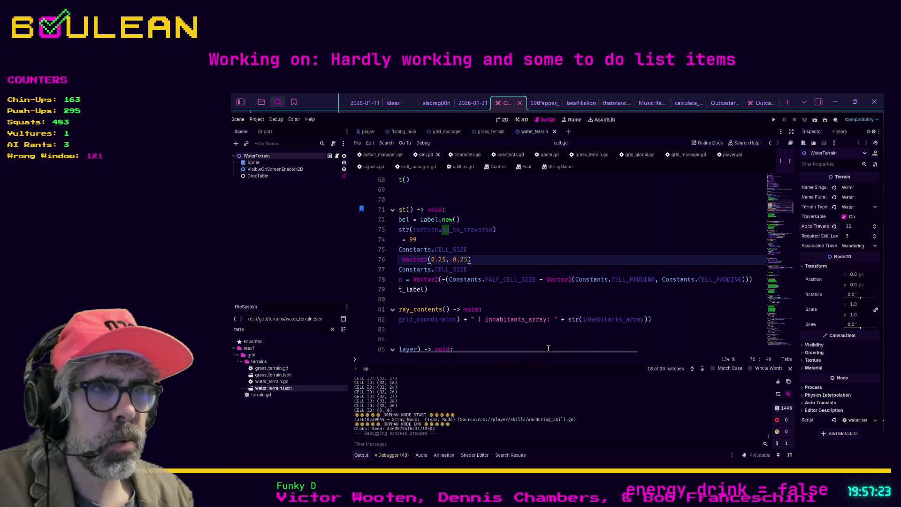
pyautogui.keyDown('ctrl'); pyautogui.click(632, 279); pyautogui.keyUp('ctrl')
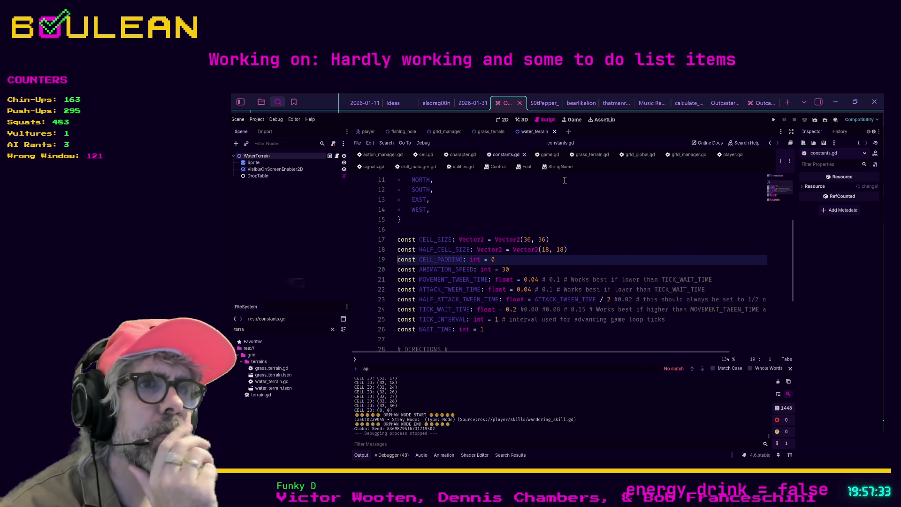
# Step: In cell.gd, replace both CELL_PADDING arguments on line 78 with 4, making Vector2(4, 4)
pyautogui.scroll(-3, 566, 214)
pyautogui.scroll(3, 567, 217)
pyautogui.scroll(-1, 568, 217)
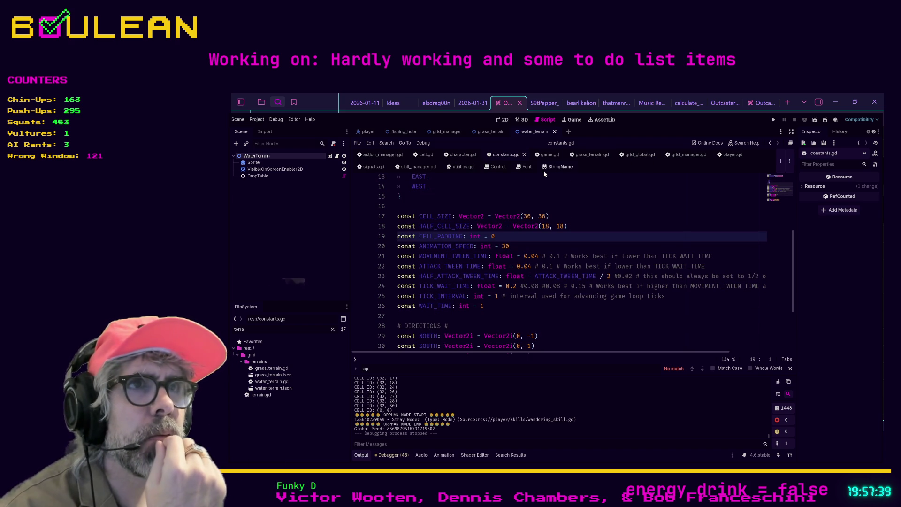
pyautogui.click(424, 157)
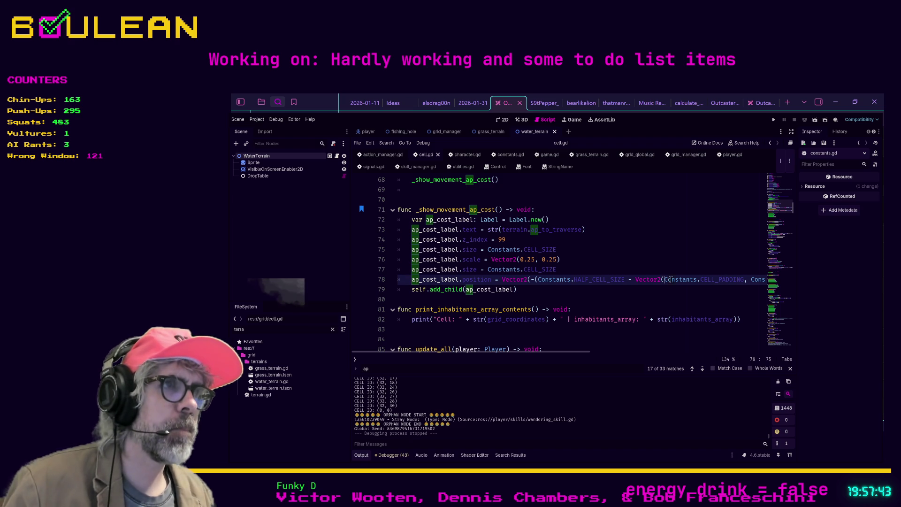
pyautogui.keyDown('shift'); pyautogui.click(743, 280); pyautogui.keyUp('shift')
pyautogui.write('4,')
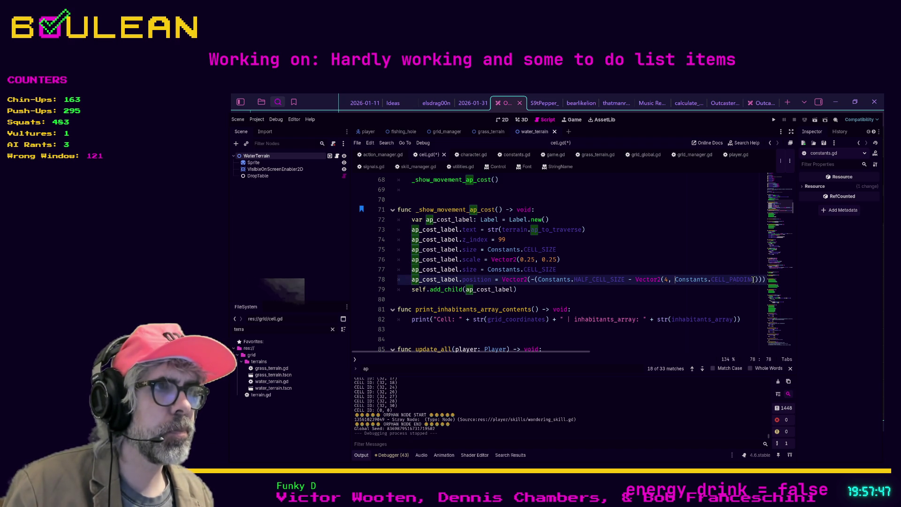
pyautogui.moveTo(676, 278); pyautogui.dragTo(754, 279)
pyautogui.write('4')
pyautogui.press('Down')
pyautogui.press('Down')
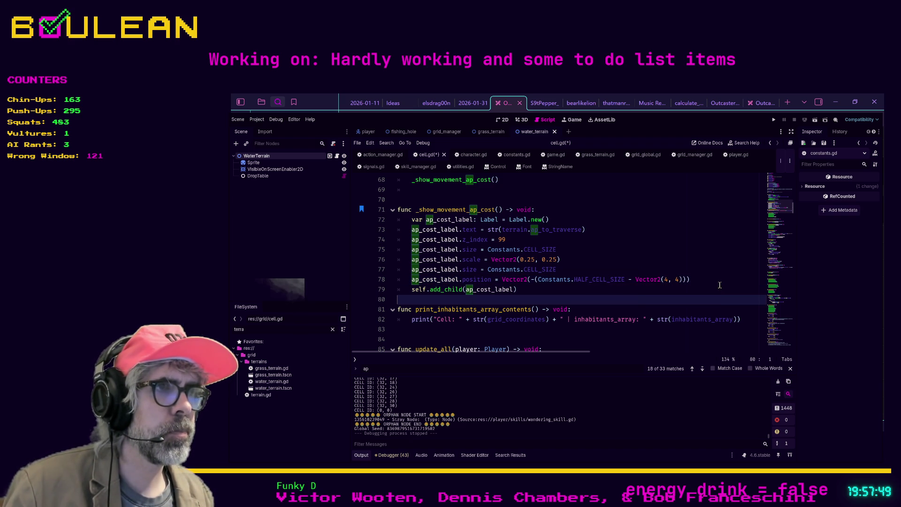
# Step: Run the game to inspect the 5 and 10 corner labels at the 4-pixel offset, then stop
pyautogui.press('F5')
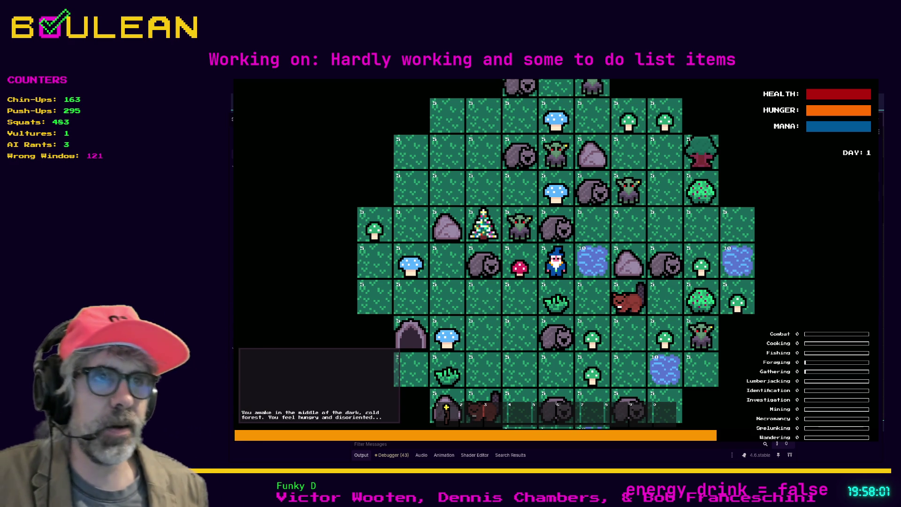
pyautogui.scroll(5, 540, 250)
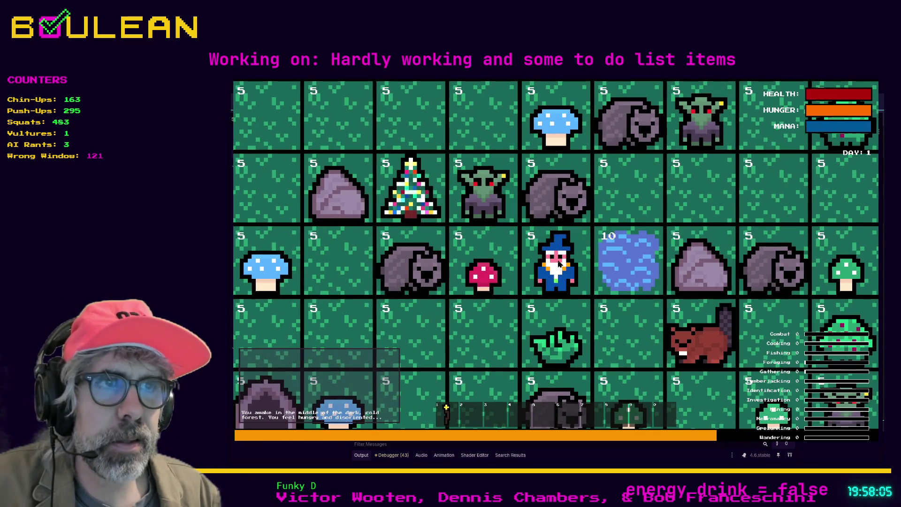
pyautogui.scroll(-3, 539, 247)
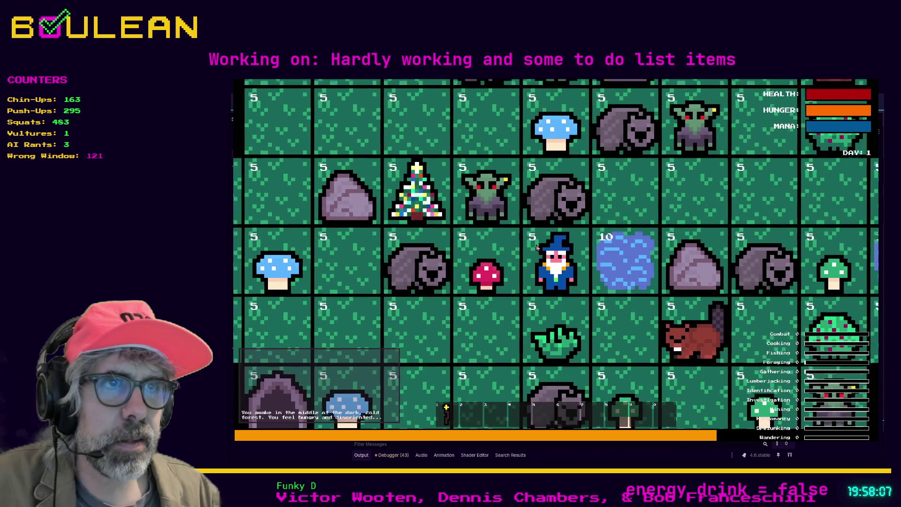
pyautogui.scroll(-3, 537, 247)
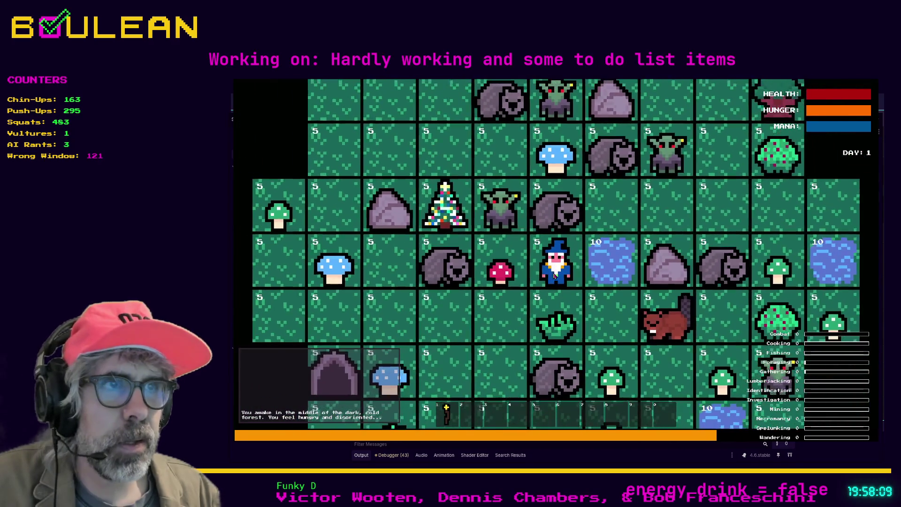
pyautogui.press('F8')
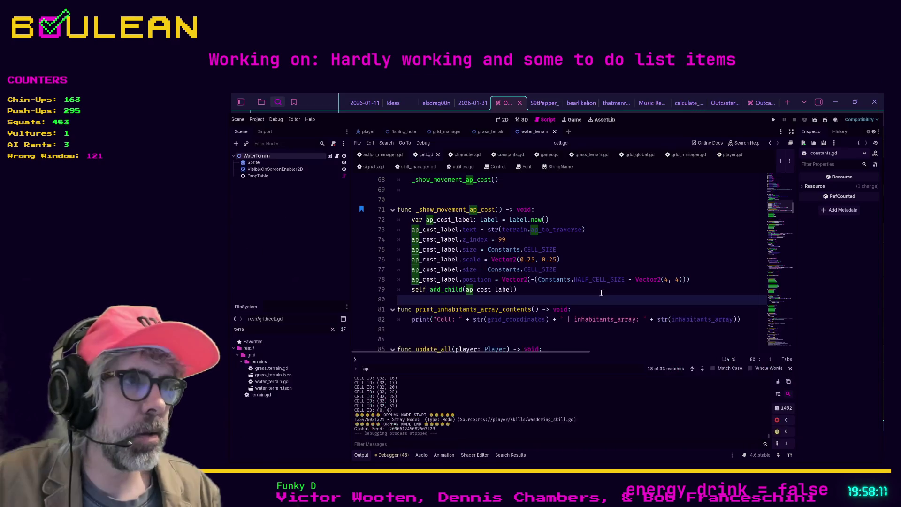
# Step: Change the label offset to Vector2(2, 2) and relaunch the game
pyautogui.click(668, 280)
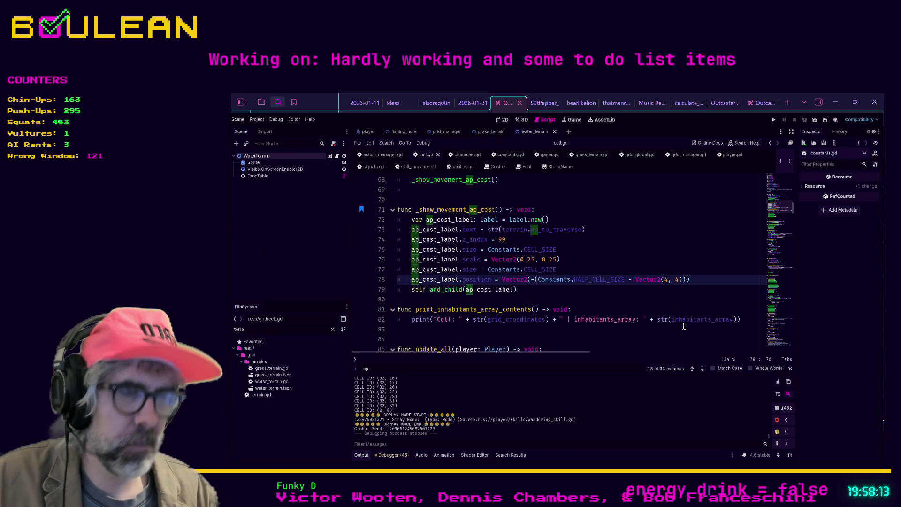
pyautogui.write('2')
pyautogui.press('Right')
pyautogui.press('Right')
pyautogui.write('2')
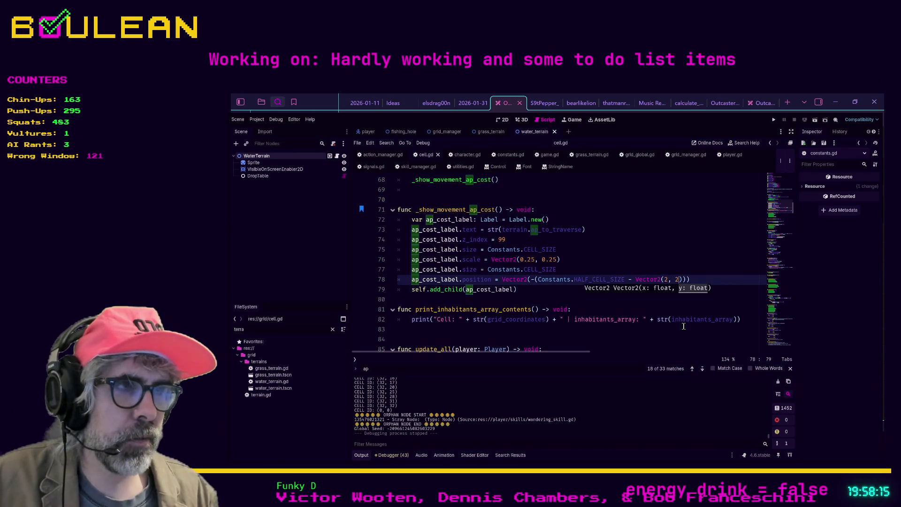
pyautogui.press('F5')
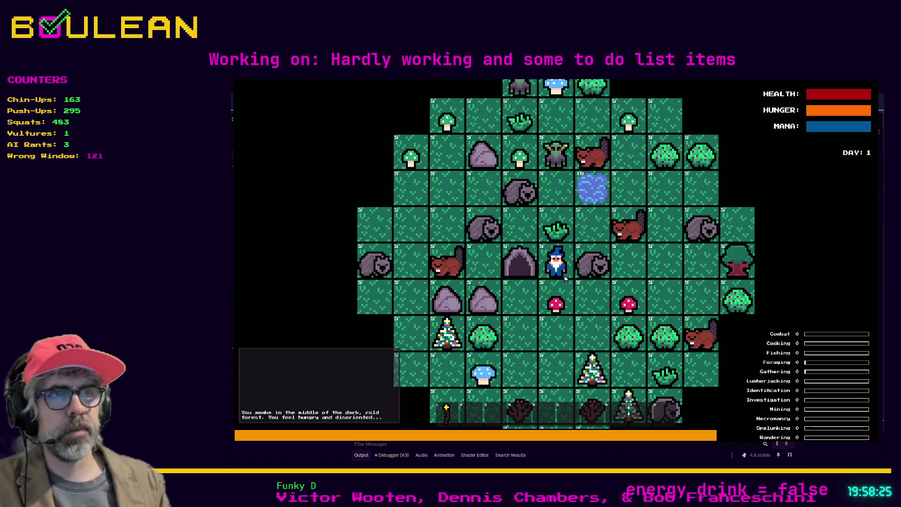
pyautogui.scroll(3, 587, 263)
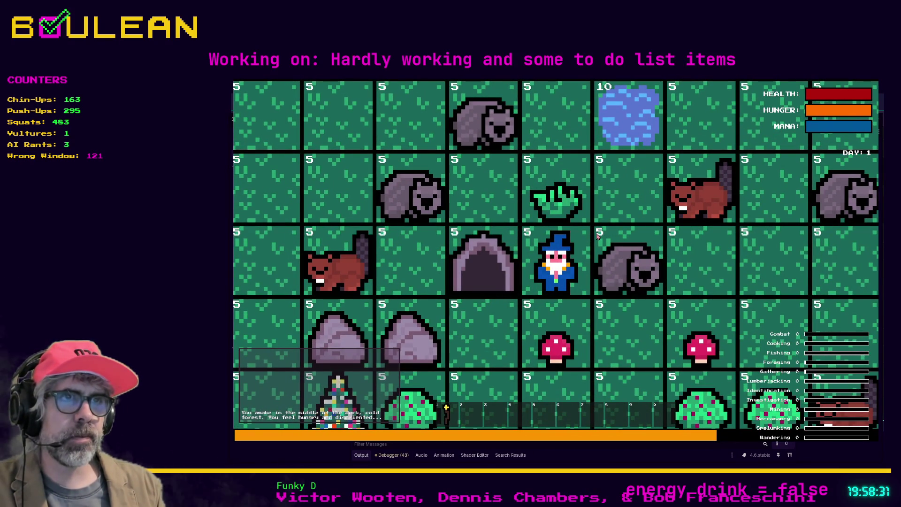
pyautogui.scroll(2, 599, 235)
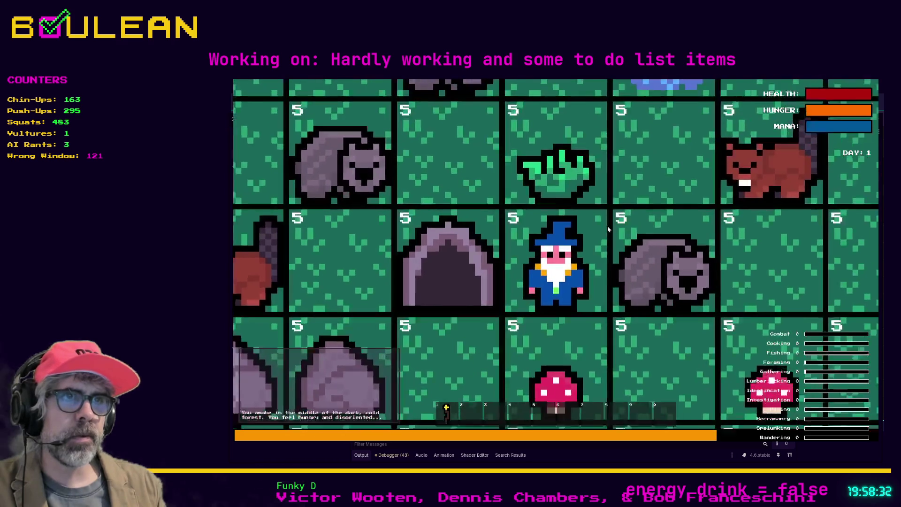
pyautogui.scroll(2, 607, 229)
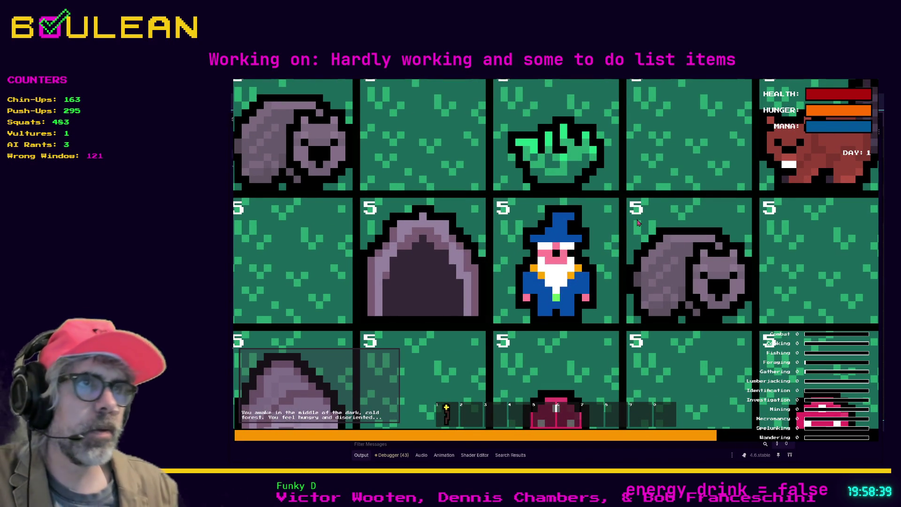
pyautogui.scroll(-3, 638, 224)
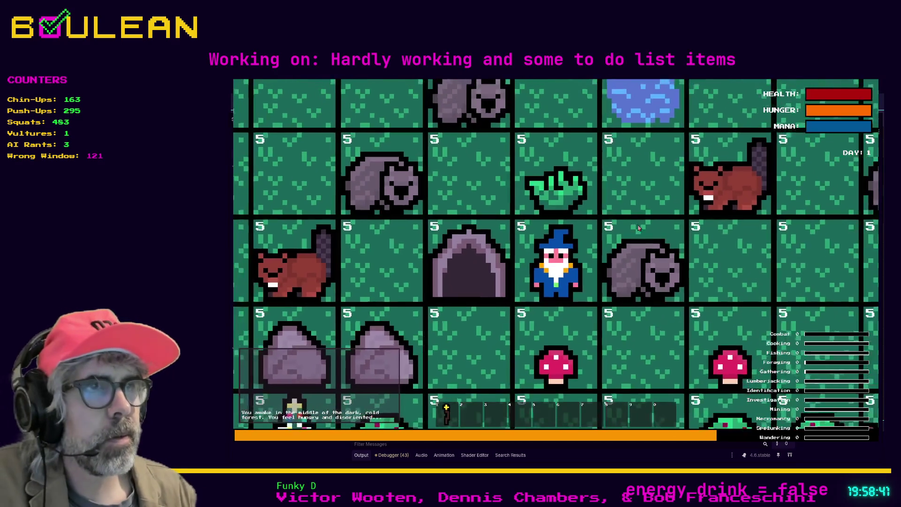
pyautogui.scroll(-2, 638, 227)
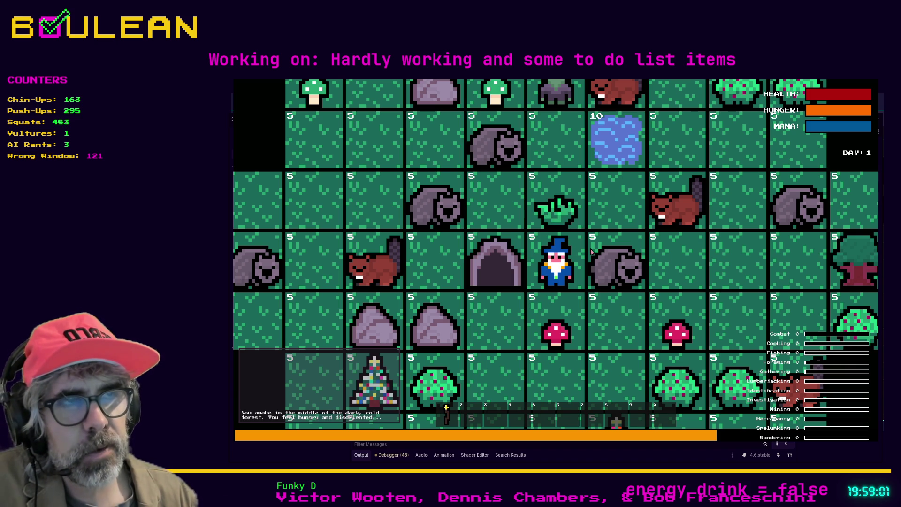
# Step: Move the wizard up past the pond, killing the goblin and hitting the gravestone below
pyautogui.press('Up')
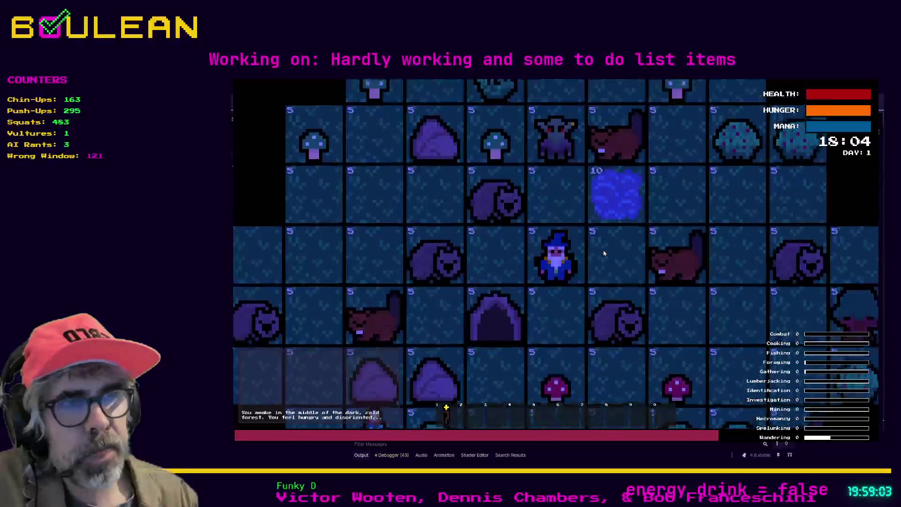
pyautogui.press('Up')
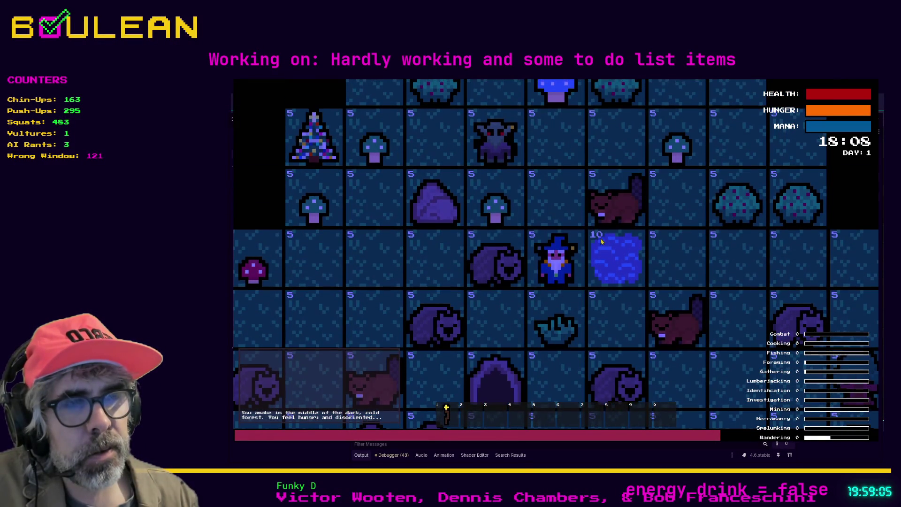
pyautogui.press('Up')
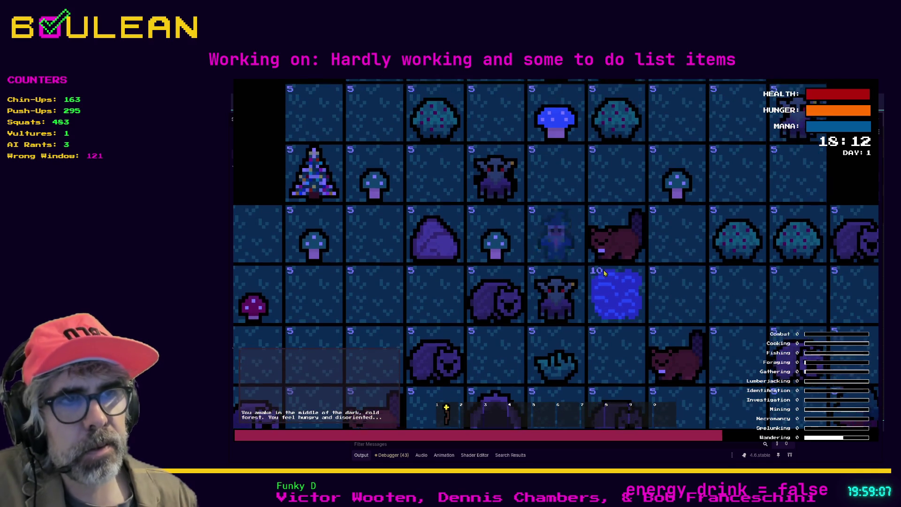
pyautogui.press('Down')
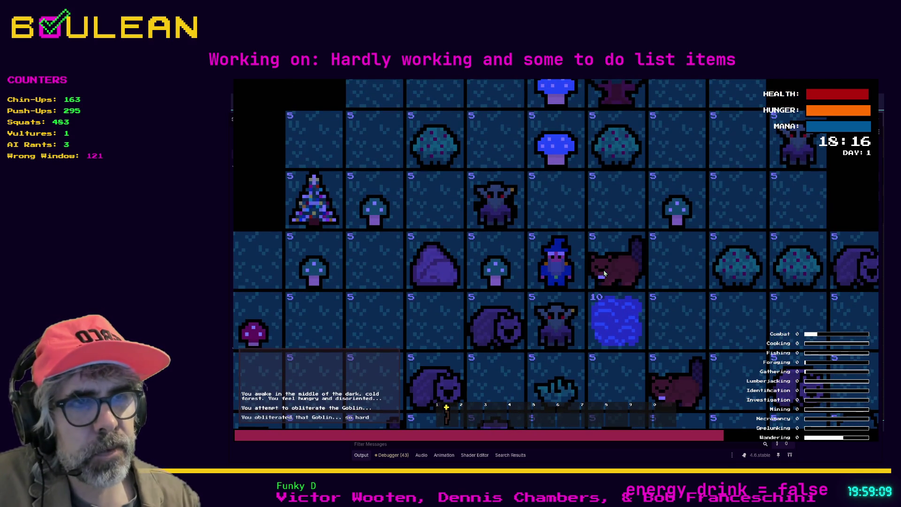
pyautogui.press('Down')
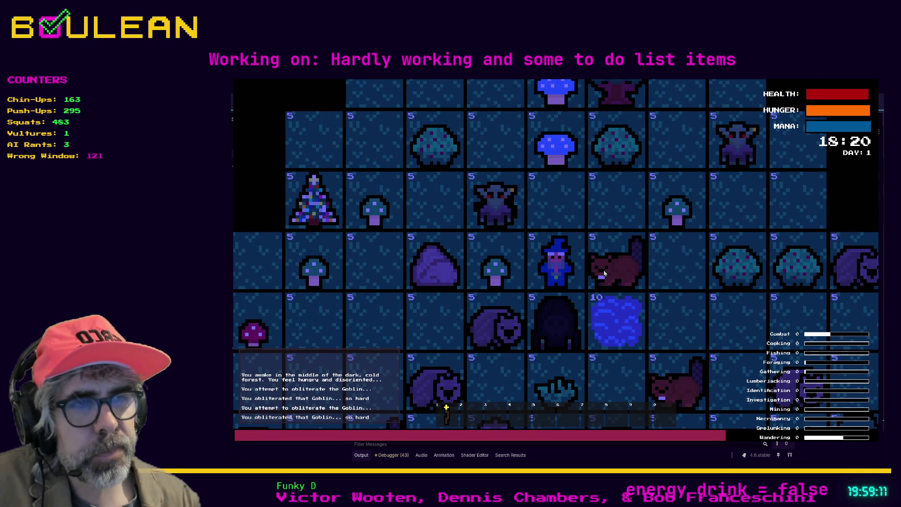
pyautogui.press('Down')
pyautogui.press('Down')
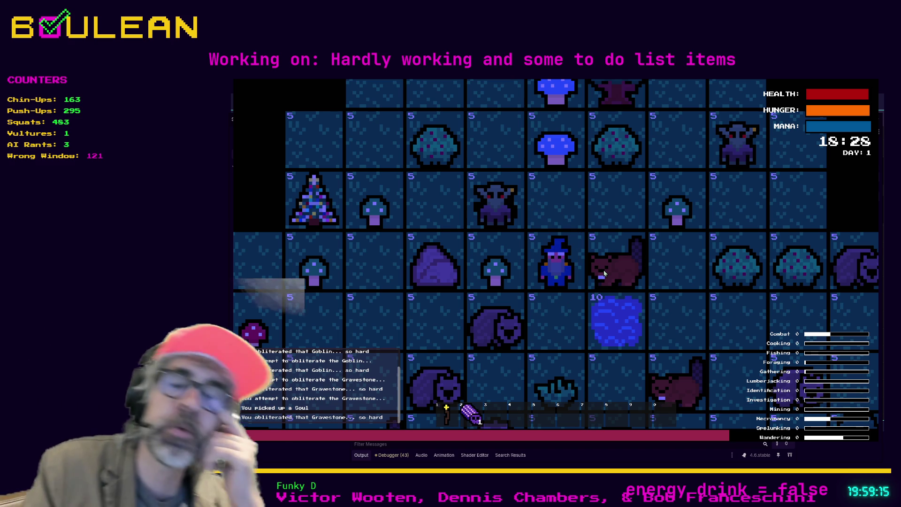
pyautogui.press('Down')
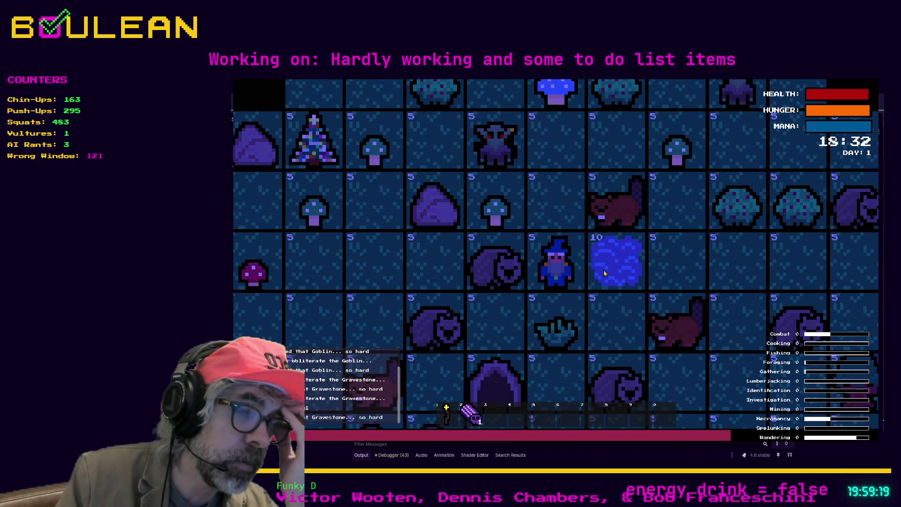
# Step: Try stepping onto the water tile from several sides, walk around it, then stop the game
pyautogui.press('Right')
pyautogui.press('Right')
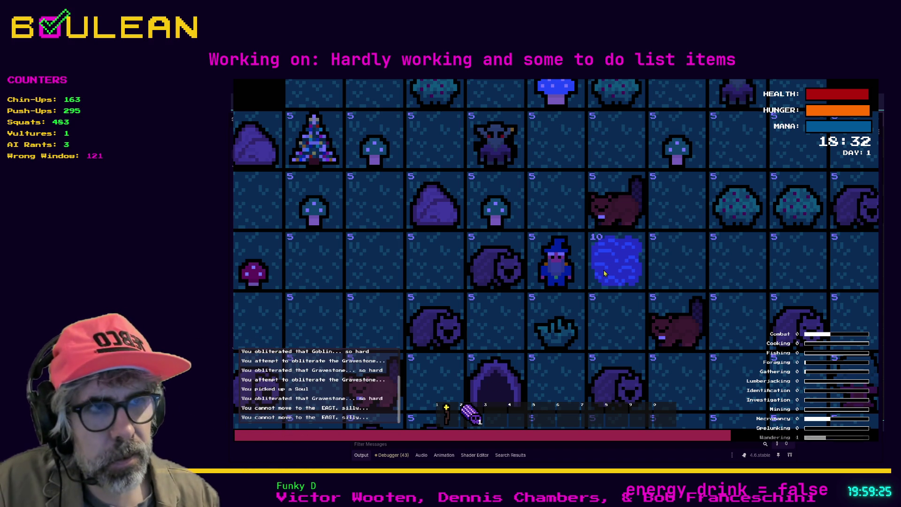
pyautogui.press('Down')
pyautogui.press('Right')
pyautogui.press('Up')
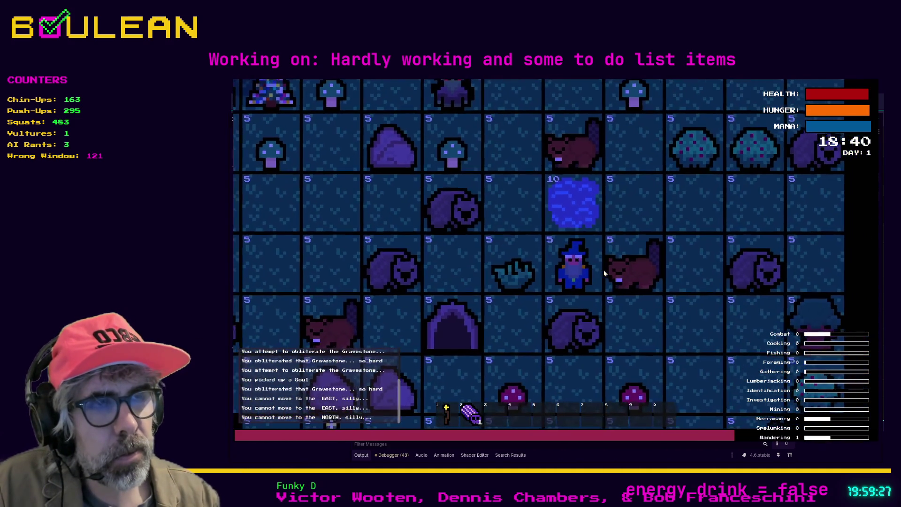
pyautogui.press('Down')
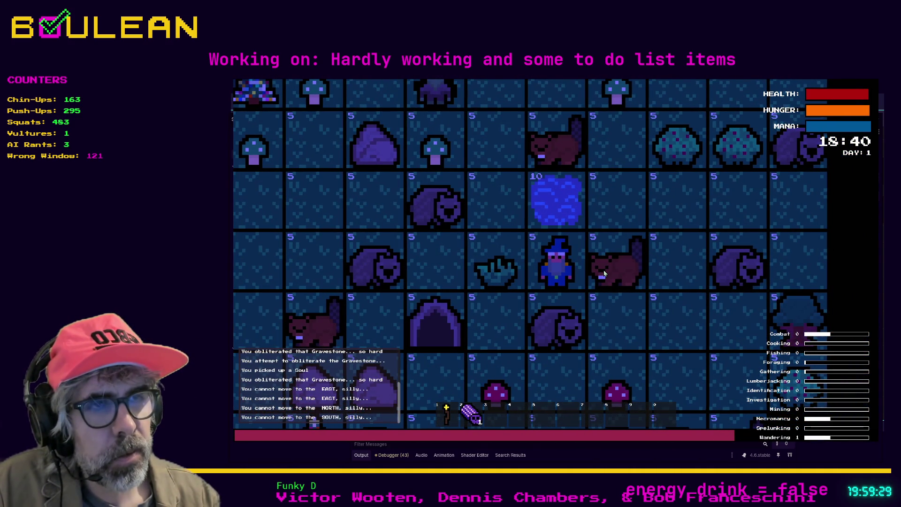
pyautogui.press('Left')
pyautogui.press('Down')
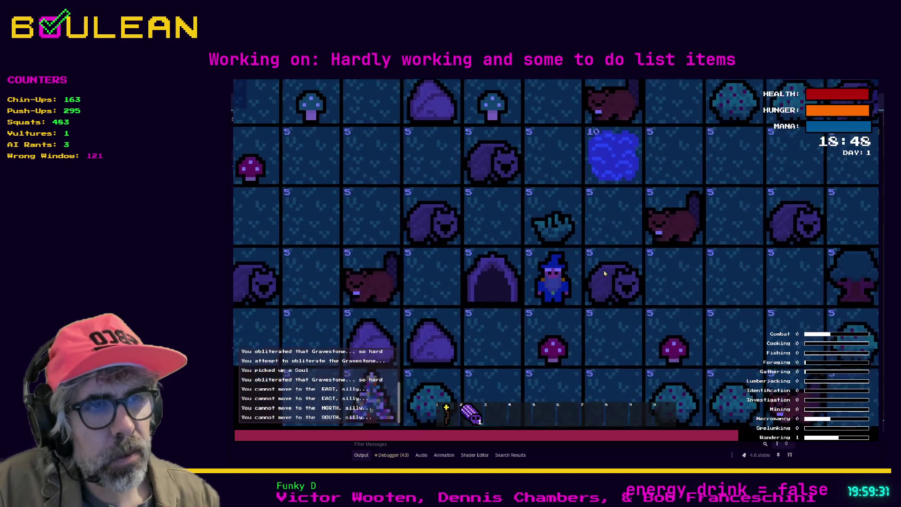
pyautogui.press('Down')
pyautogui.press('Down')
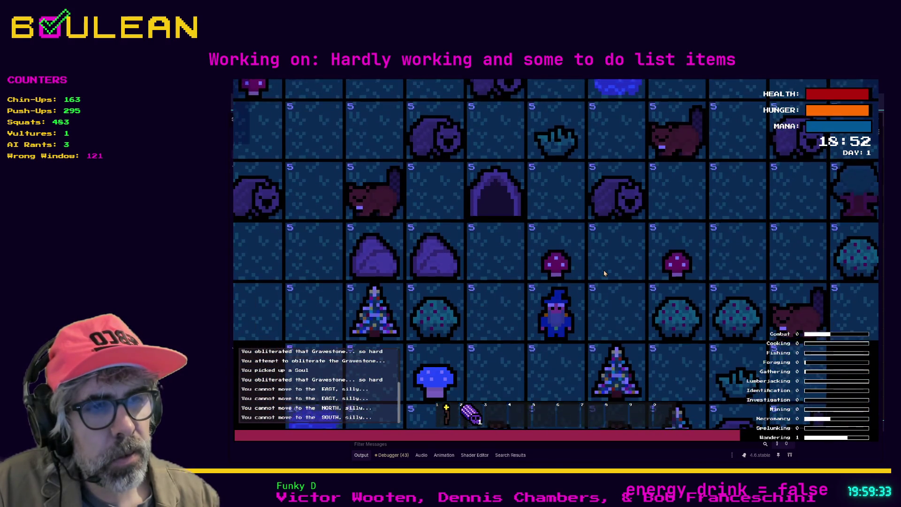
pyautogui.press('Down')
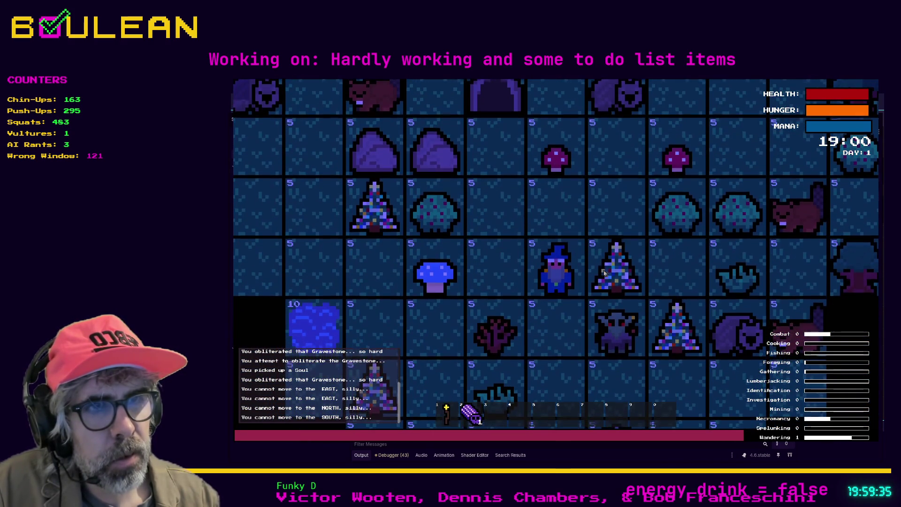
pyautogui.press('Left')
pyautogui.press('Left')
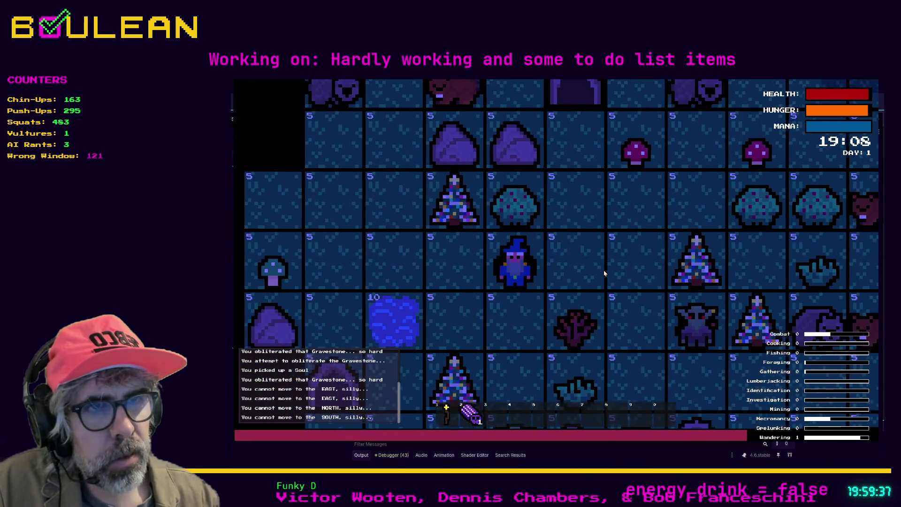
pyautogui.press('Left')
pyautogui.press('Left')
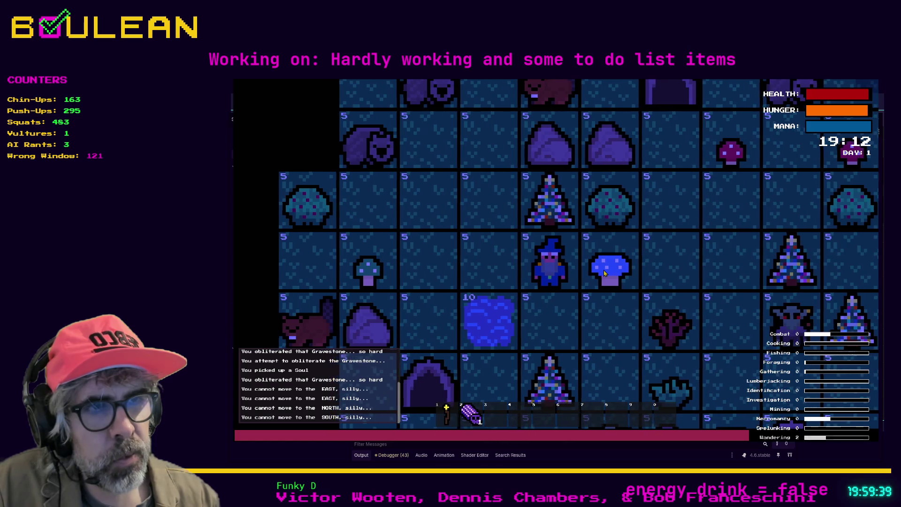
pyautogui.press('Down')
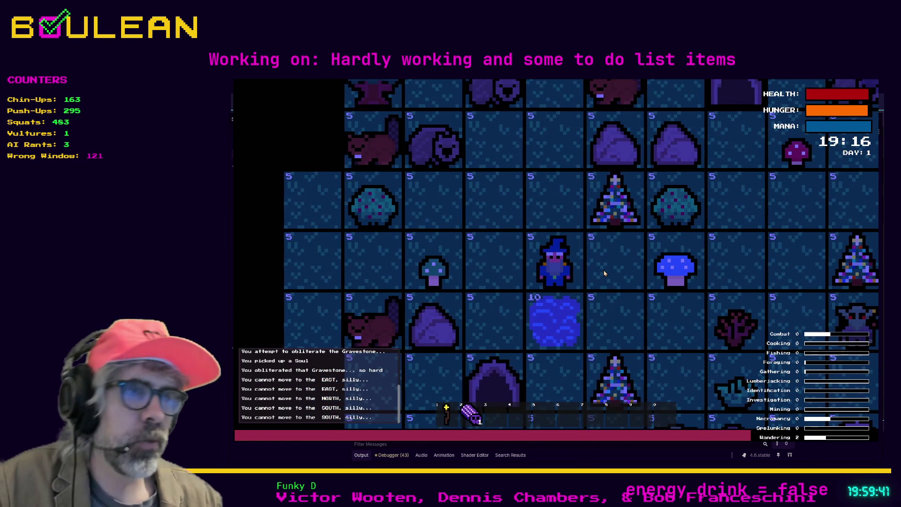
pyautogui.press('F8')
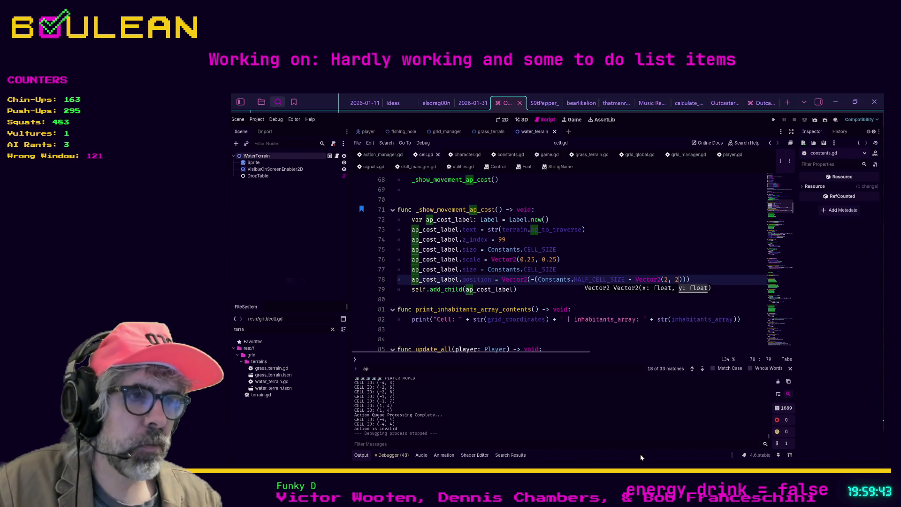
# Step: Open fishing_hole.tscn, tick Traversable and Investigatable, and run the game
pyautogui.hotkey('alt', 'Tab')
pyautogui.hotkey('alt', 'Tab')
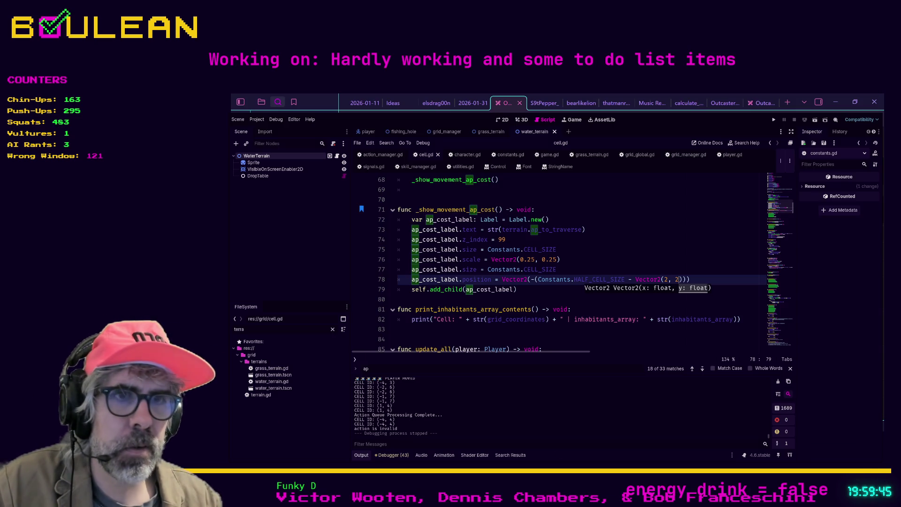
pyautogui.write('fishing')
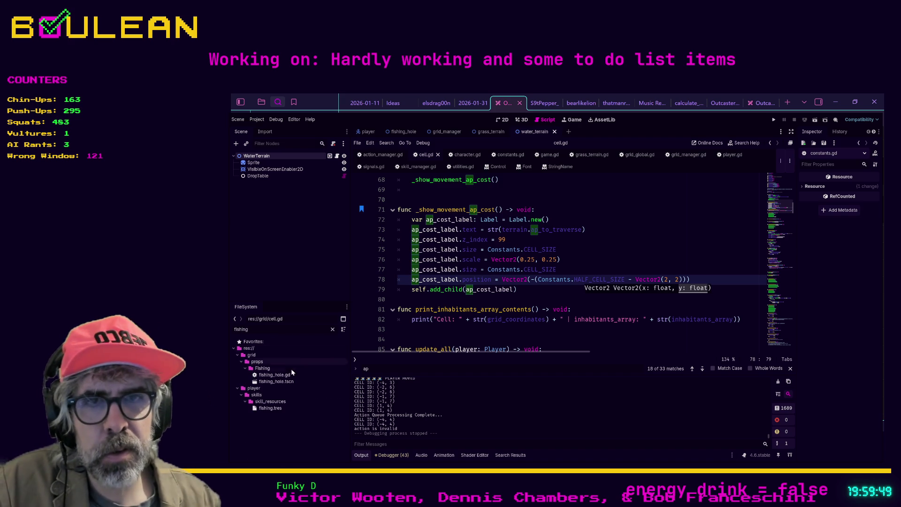
pyautogui.doubleClick(277, 381)
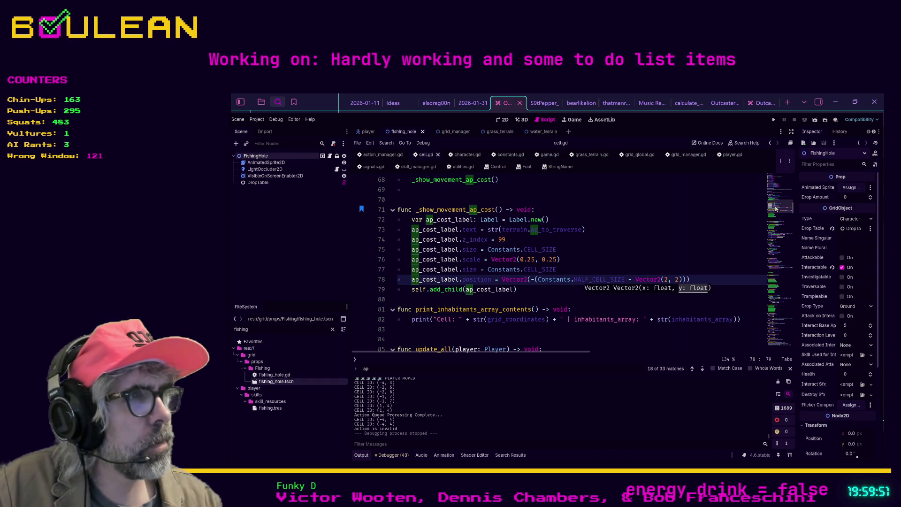
pyautogui.click(842, 287)
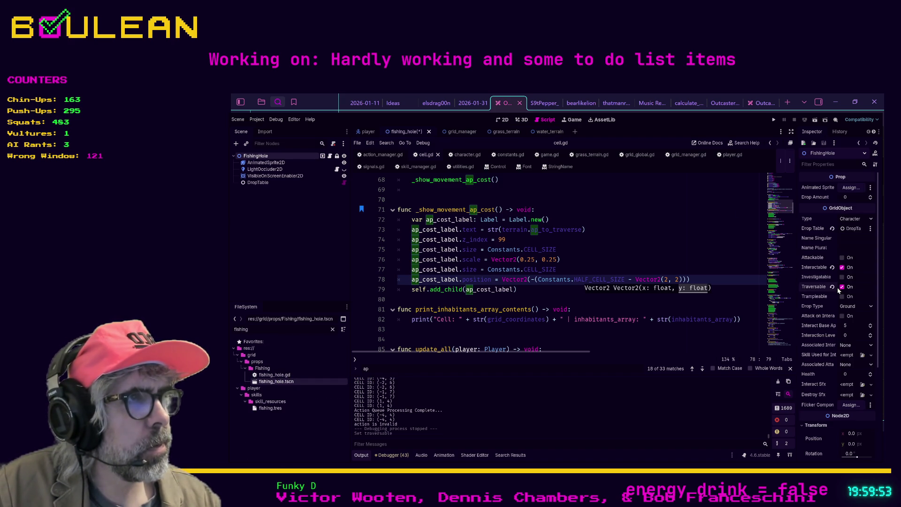
pyautogui.click(843, 278)
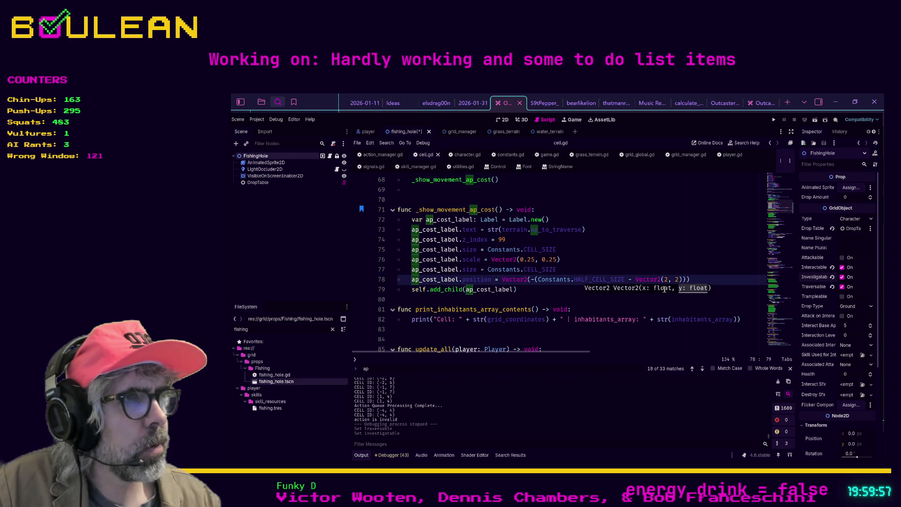
pyautogui.click(622, 301)
pyautogui.press('F5')
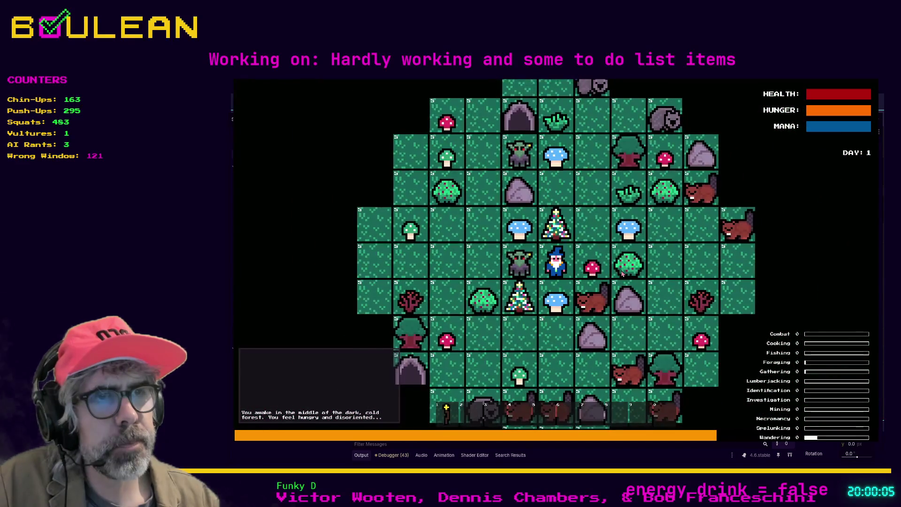
# Step: Walk the wizard down and right to the water, defeating the beaver on the way
pyautogui.press('Down')
pyautogui.press('Down')
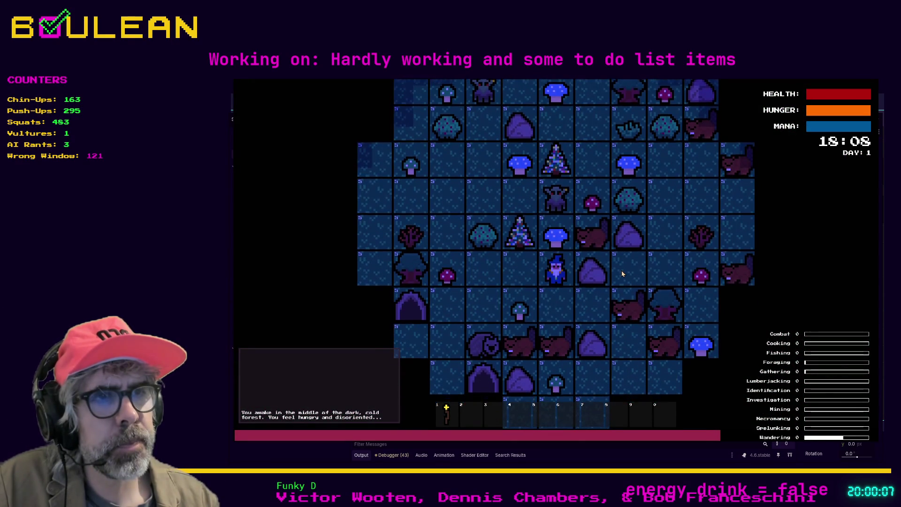
pyautogui.press('Down')
pyautogui.press('Right')
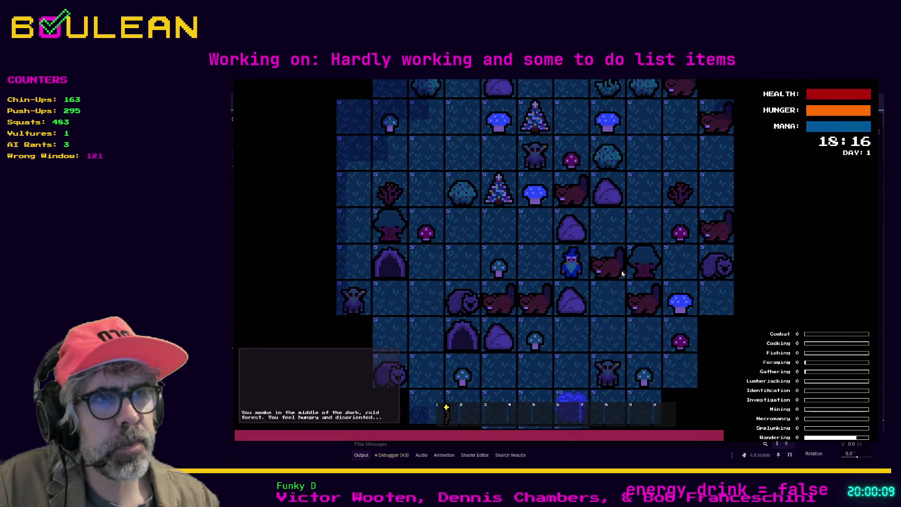
pyautogui.press('Right')
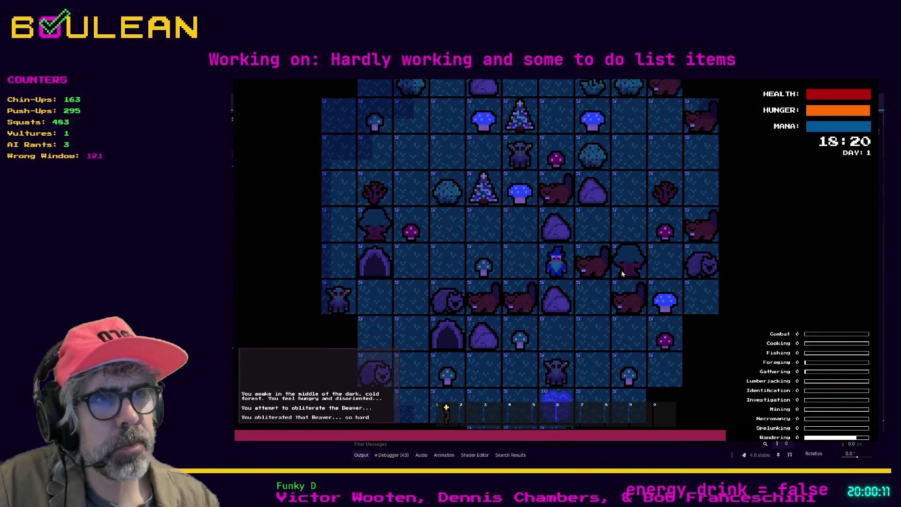
pyautogui.press('Right')
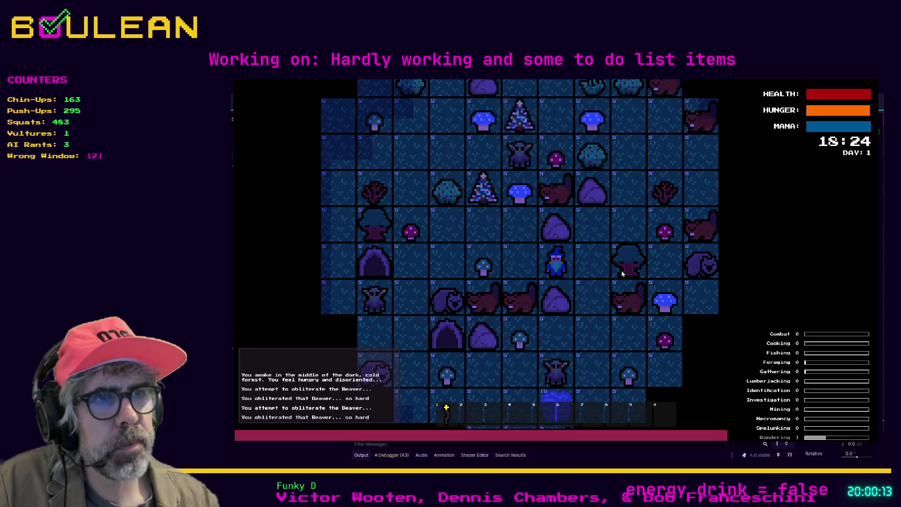
pyautogui.press('Right')
pyautogui.press('Down')
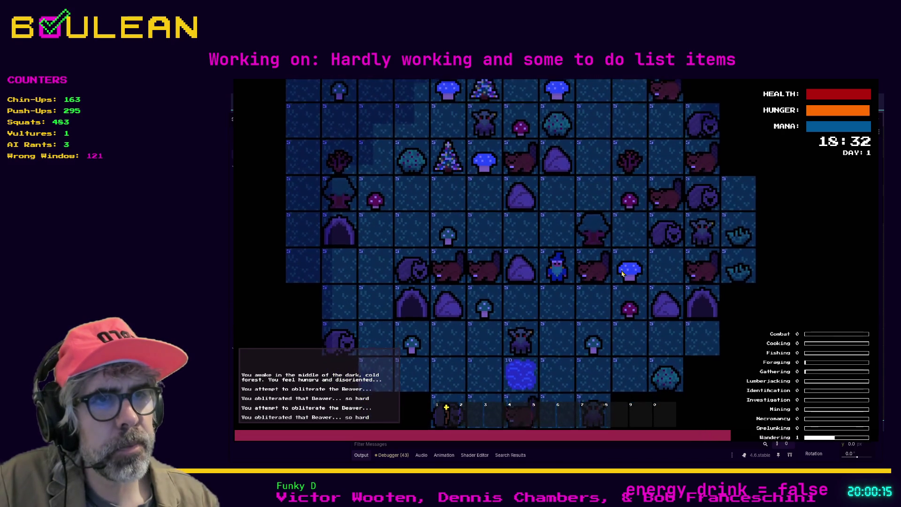
pyautogui.press('Down')
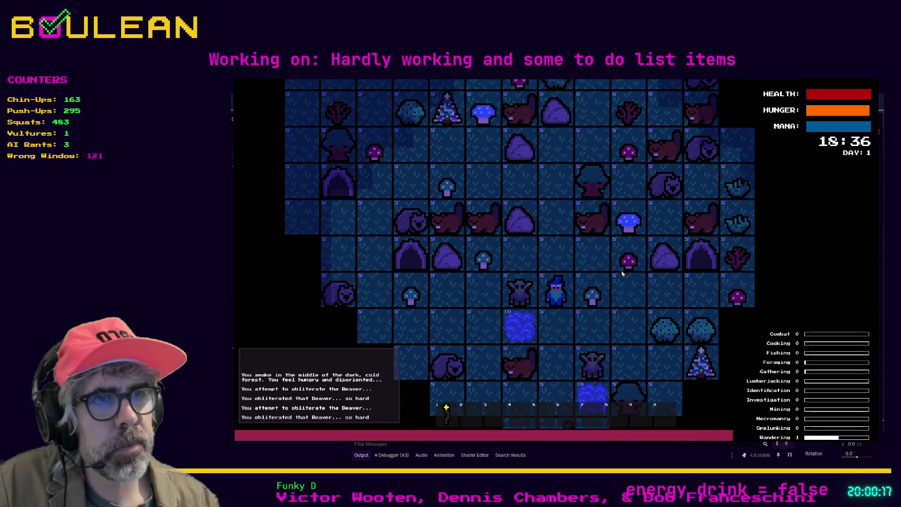
pyautogui.press('Down')
pyautogui.press('Down')
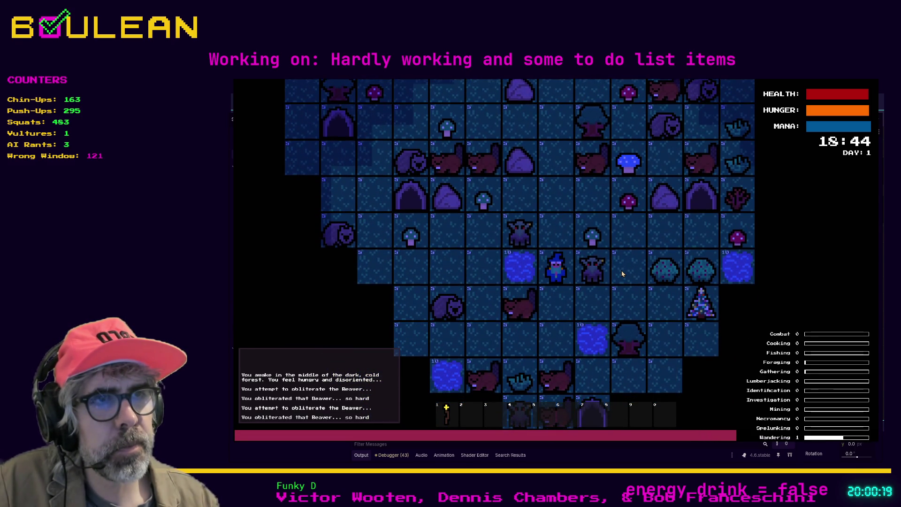
# Step: Step the wizard onto the fishing hole and back off, then stop the game at cell.gd line 83
pyautogui.press('Left')
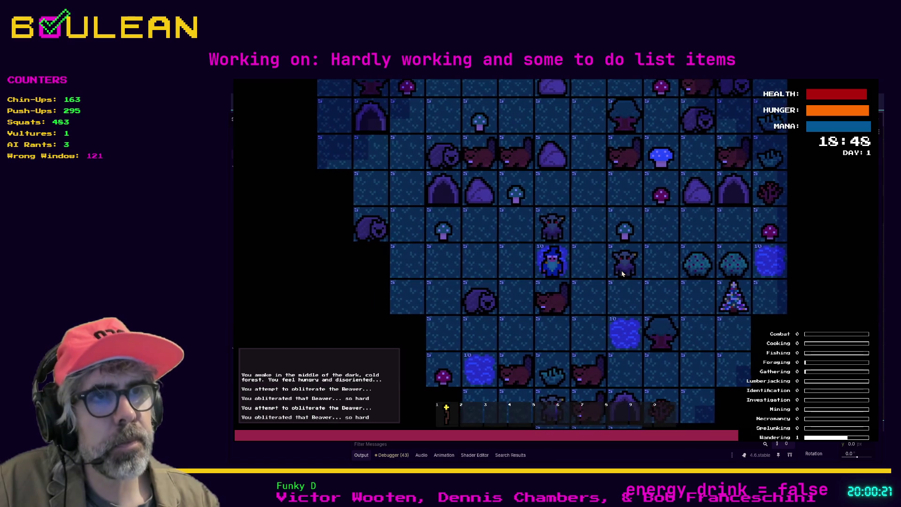
pyautogui.press('Left')
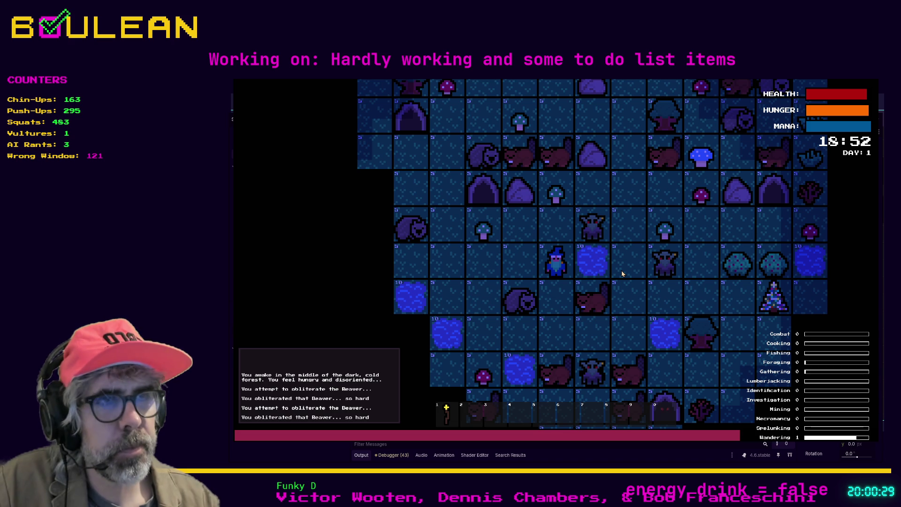
pyautogui.press('Up')
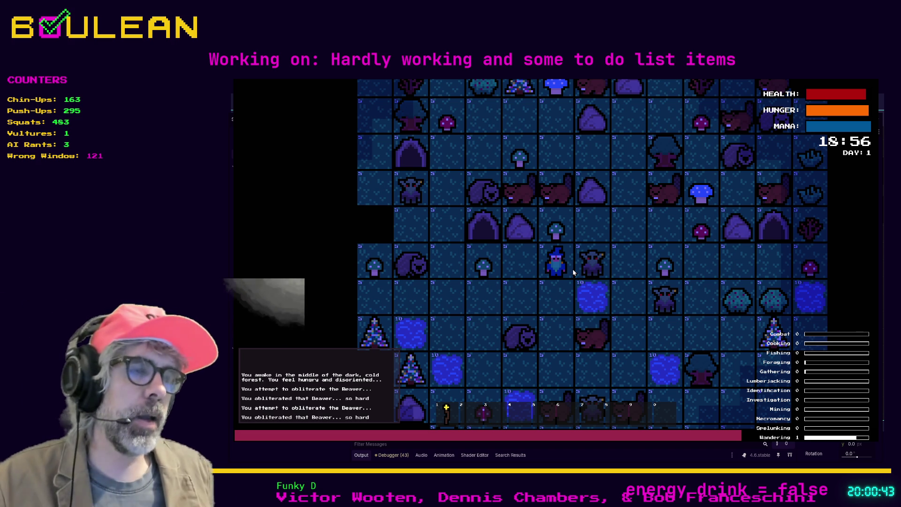
pyautogui.press('F8')
pyautogui.click(666, 332)
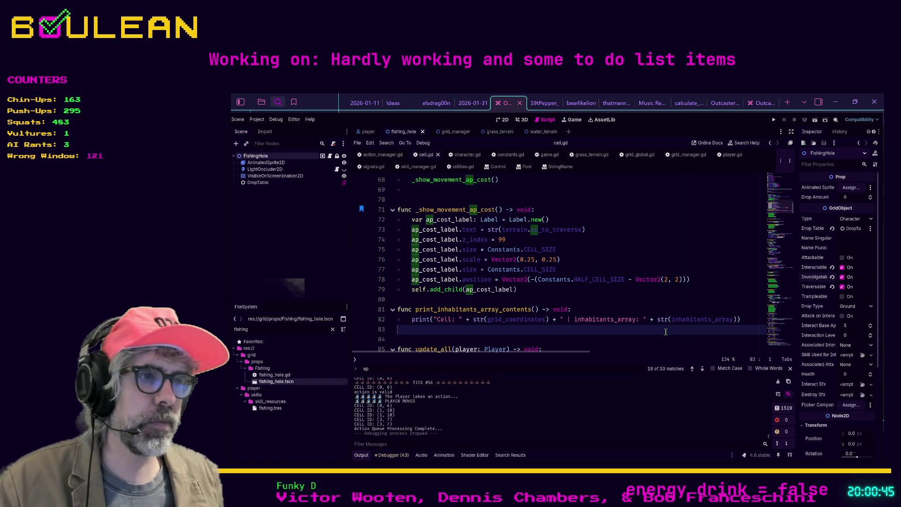